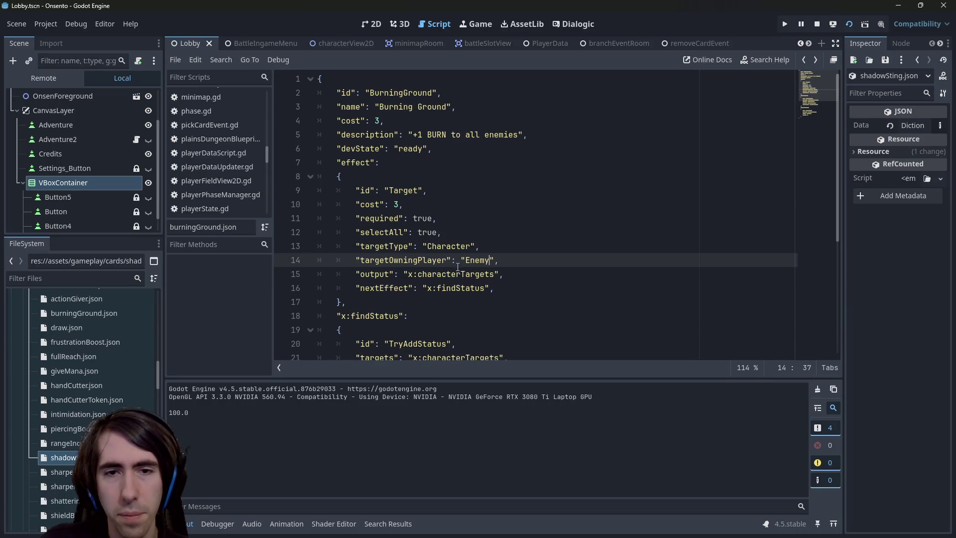
# Inspect the characterTargets output and the findStatus reference on line 16
pyautogui.doubleClick(456, 274)
pyautogui.scroll(-1, 462, 249)
pyautogui.click(462, 248)
pyautogui.doubleClick(462, 247)
pyautogui.scroll(-2, 462, 248)
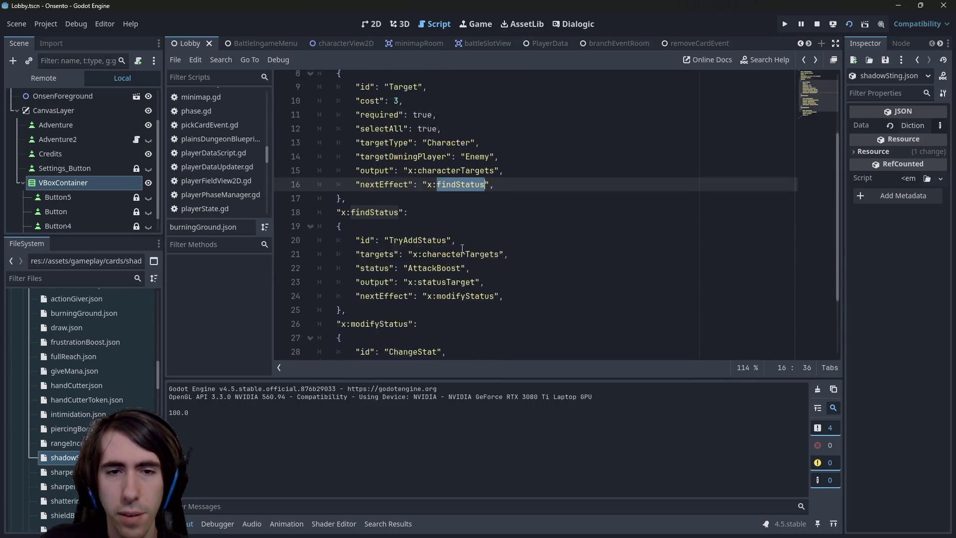
pyautogui.scroll(4, 118, 401)
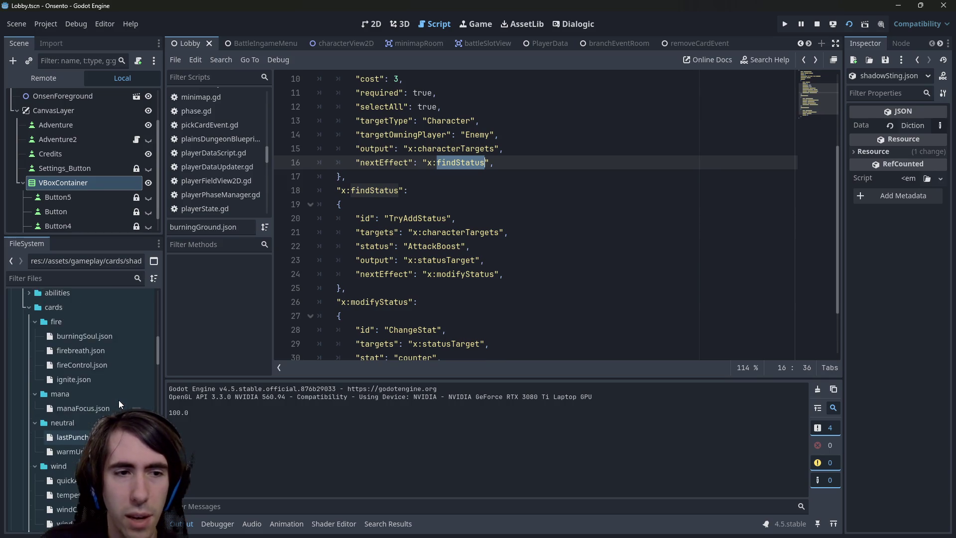
pyautogui.scroll(5, 119, 399)
# Try changing AttackBoost to Burn on line 22, undo it, then open ignite.json's burnStatus
pyautogui.doubleClick(434, 245)
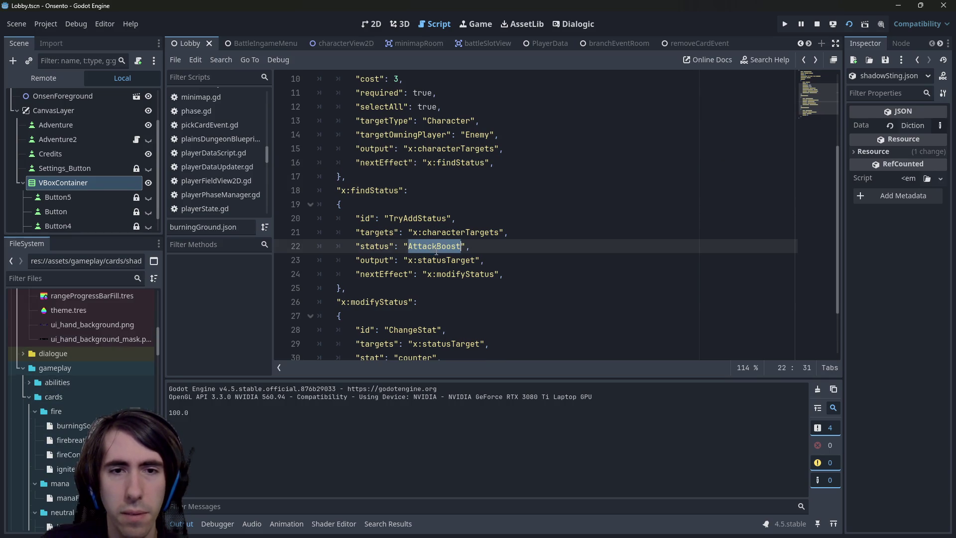
pyautogui.write('Burn')
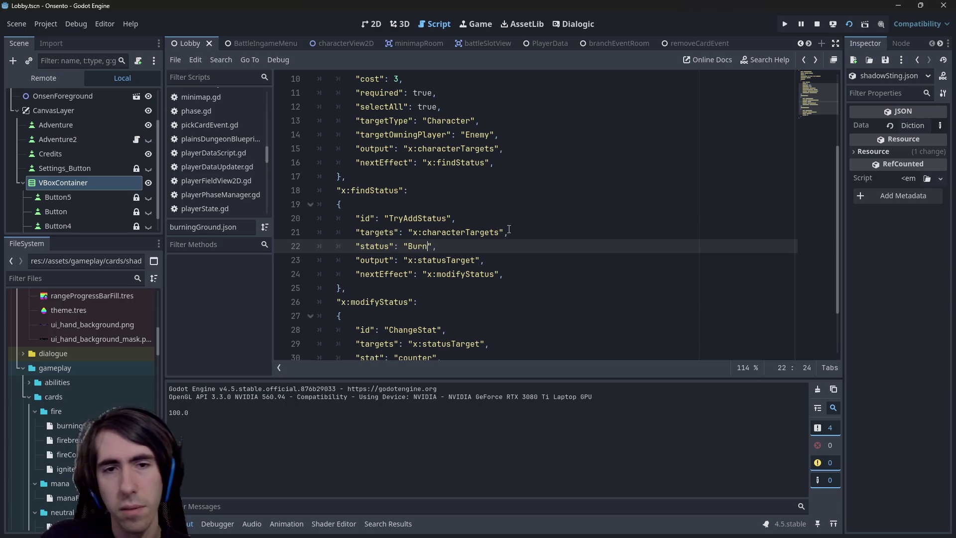
pyautogui.hotkey('ctrl', 'z')
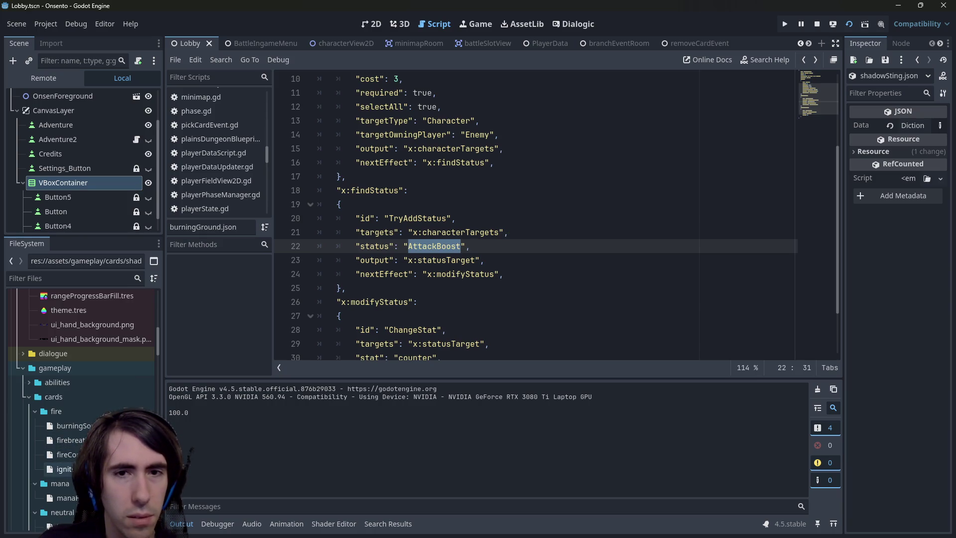
pyautogui.doubleClick(65, 468)
pyautogui.doubleClick(438, 260)
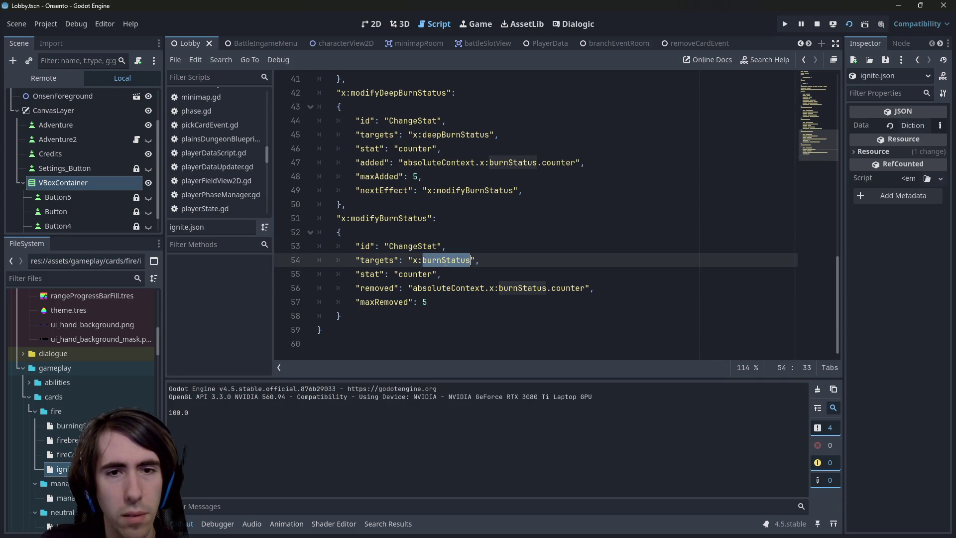
# Review the Burn status in ignite.json, then the Self target owner in warCry.json
pyautogui.scroll(1, 488, 194)
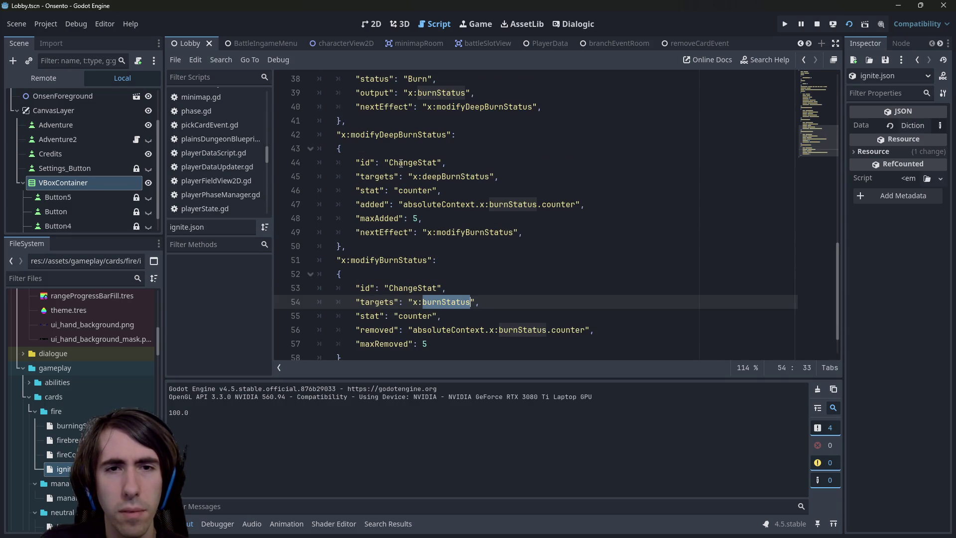
pyautogui.scroll(5, 443, 239)
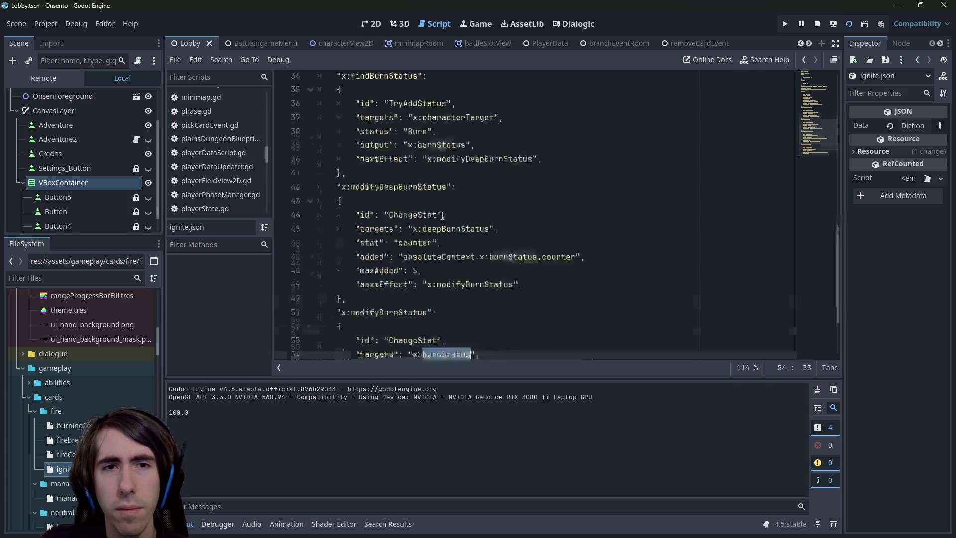
pyautogui.doubleClick(417, 288)
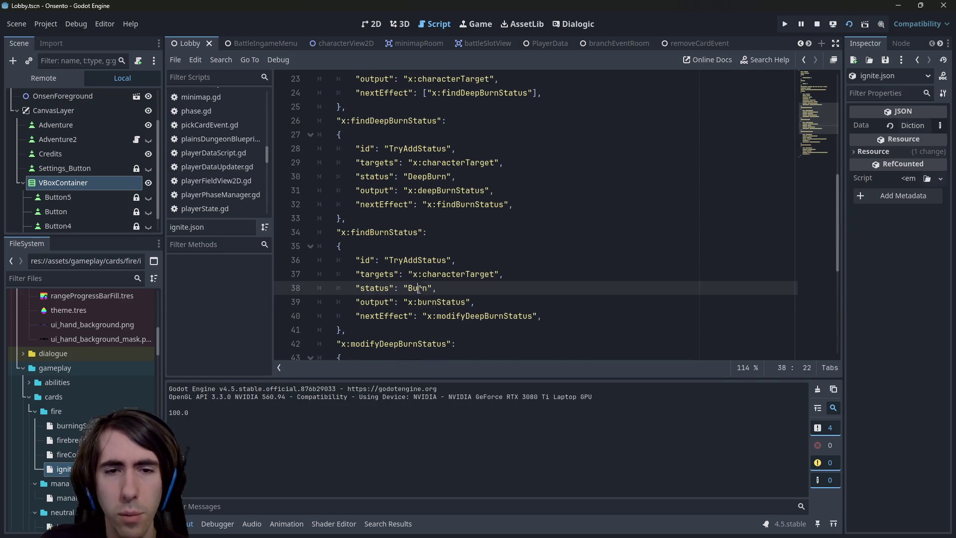
pyautogui.hotkey('alt', 'Left')
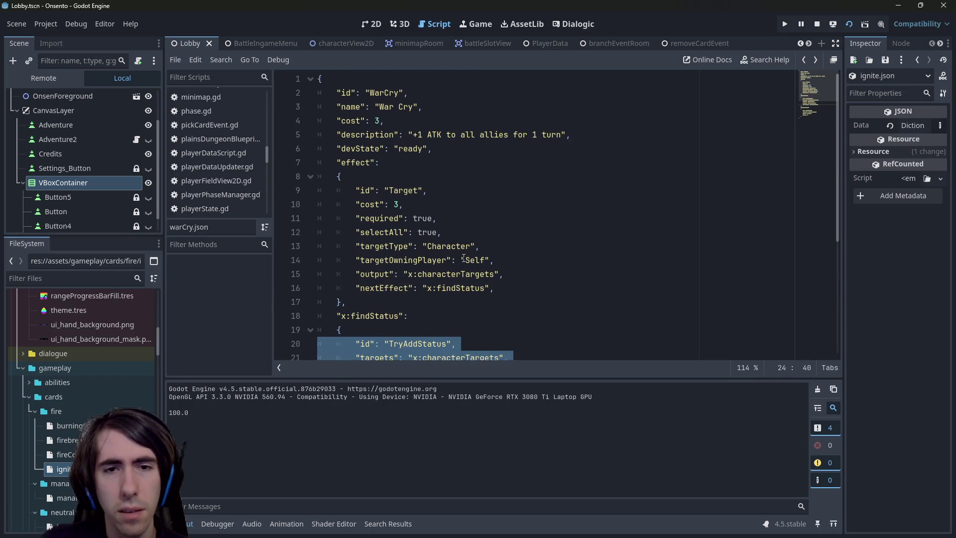
pyautogui.click(463, 258)
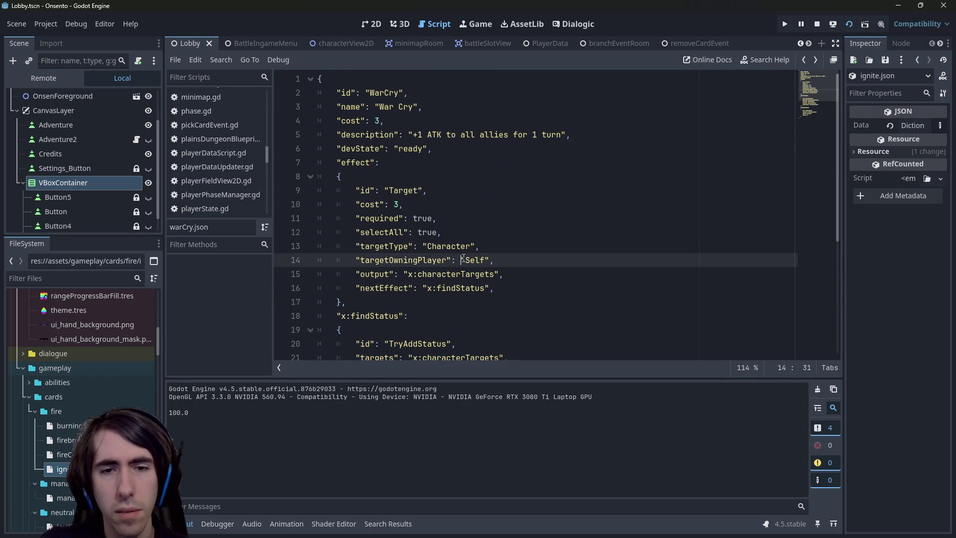
pyautogui.scroll(-1, 464, 249)
pyautogui.scroll(1, 464, 239)
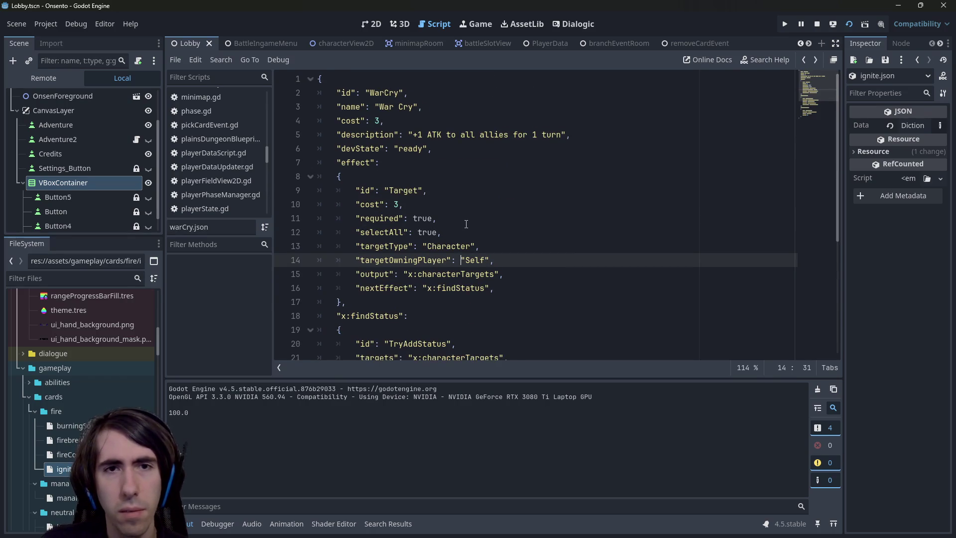
# Browse firebreath.json's '+2 BURN on next target' effect chain and the FileSystem card files
pyautogui.hotkey('alt', 'Left')
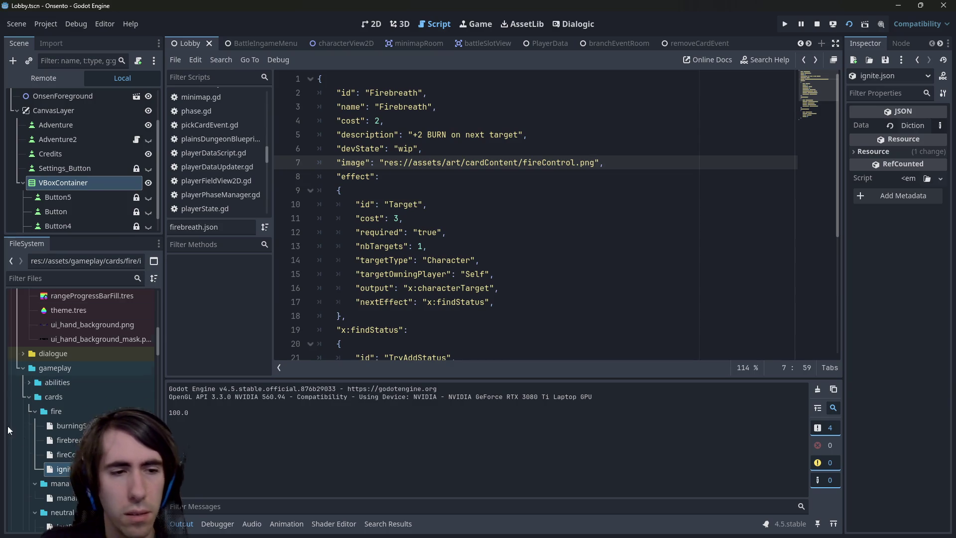
pyautogui.scroll(-10, 24, 425)
pyautogui.scroll(-8, 110, 398)
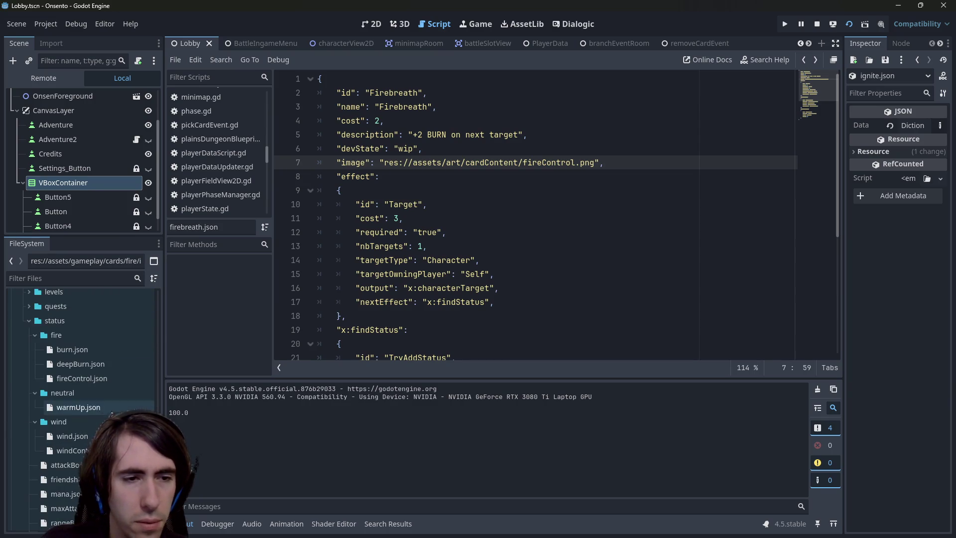
pyautogui.scroll(10, 80, 403)
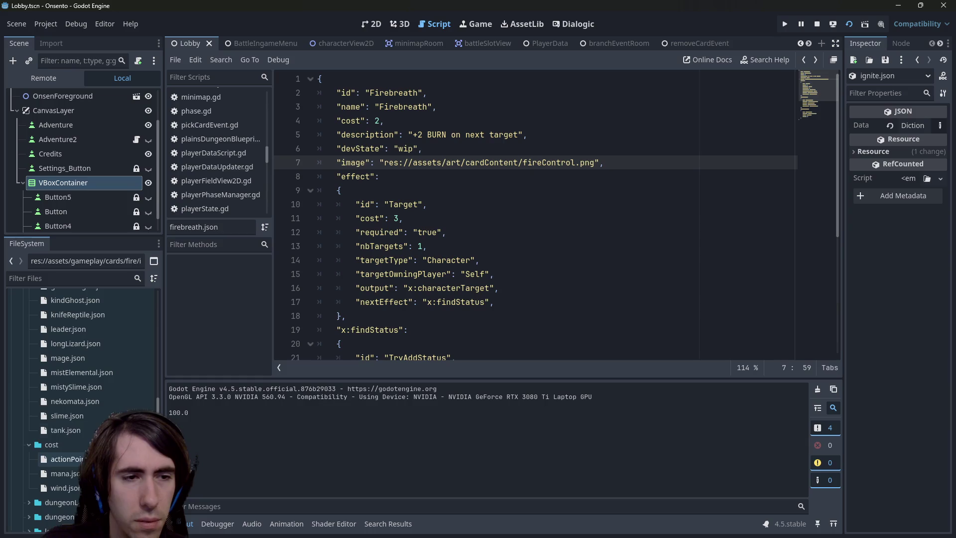
pyautogui.scroll(8, 65, 470)
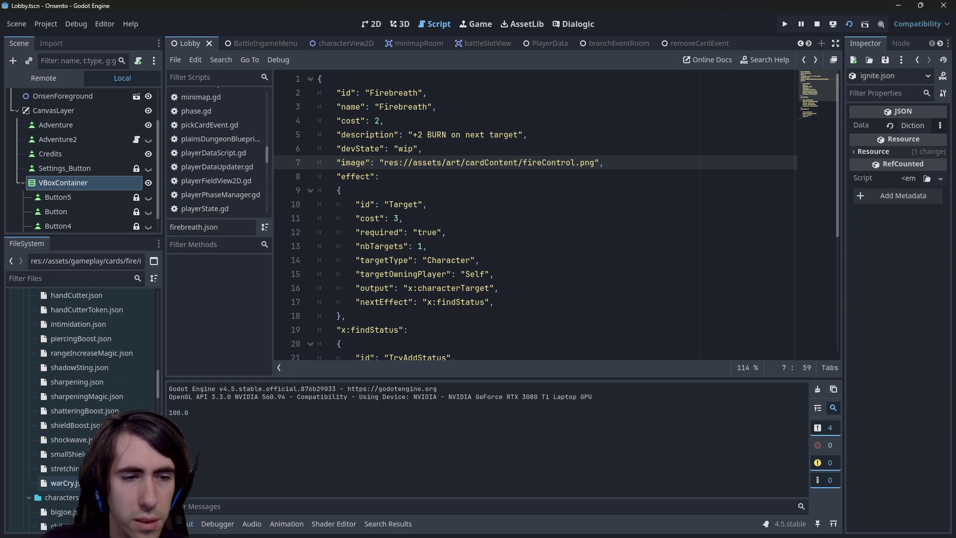
pyautogui.scroll(6, 91, 384)
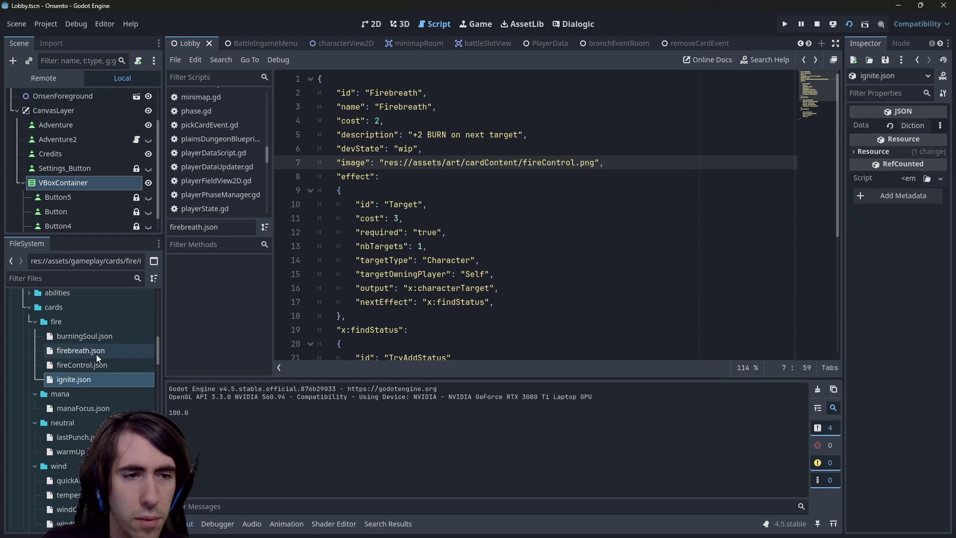
pyautogui.scroll(-4, 96, 354)
pyautogui.moveTo(90, 373); pyautogui.dragTo(77, 338)
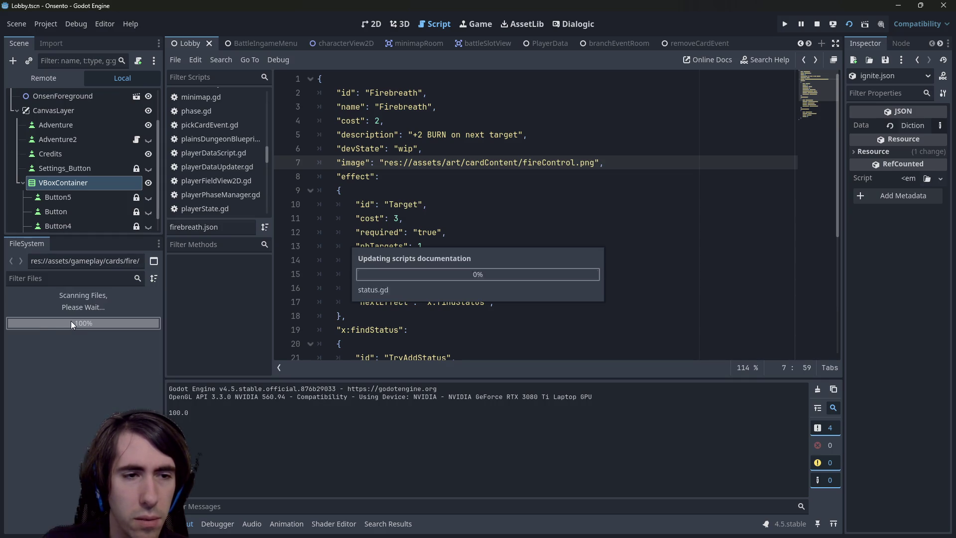
# Change burningGround.json's line 22 status from AttackBoost to Burn and save
pyautogui.doubleClick(81, 339)
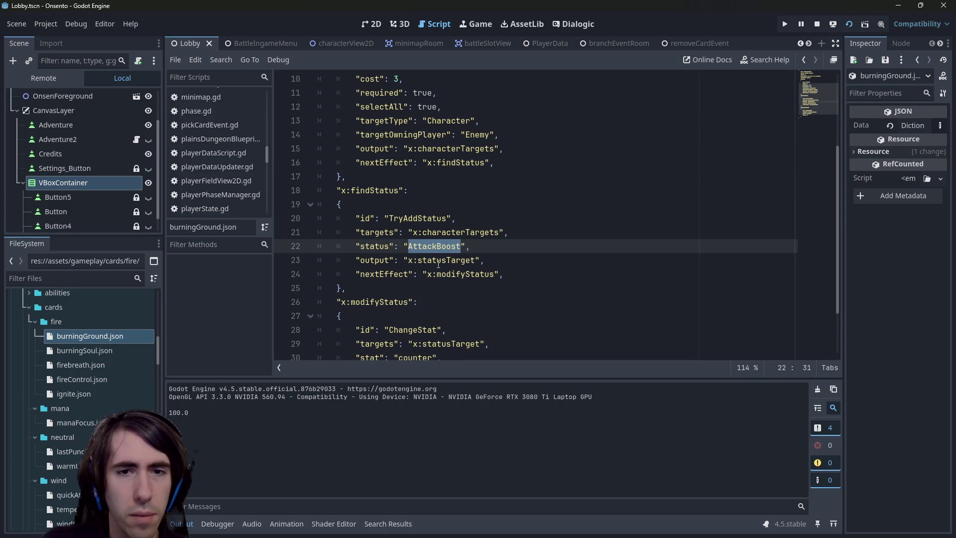
pyautogui.scroll(-1, 450, 248)
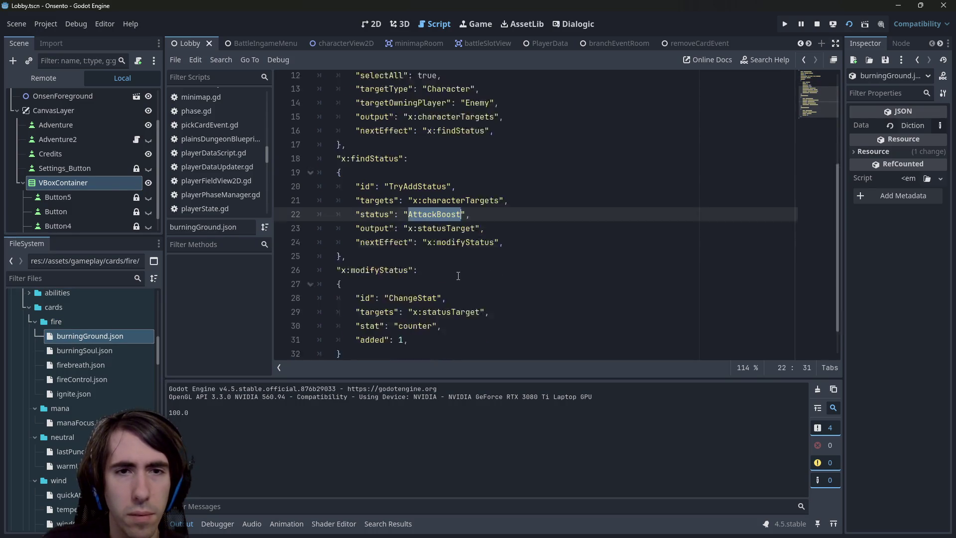
pyautogui.scroll(2, 466, 252)
pyautogui.write('Burn')
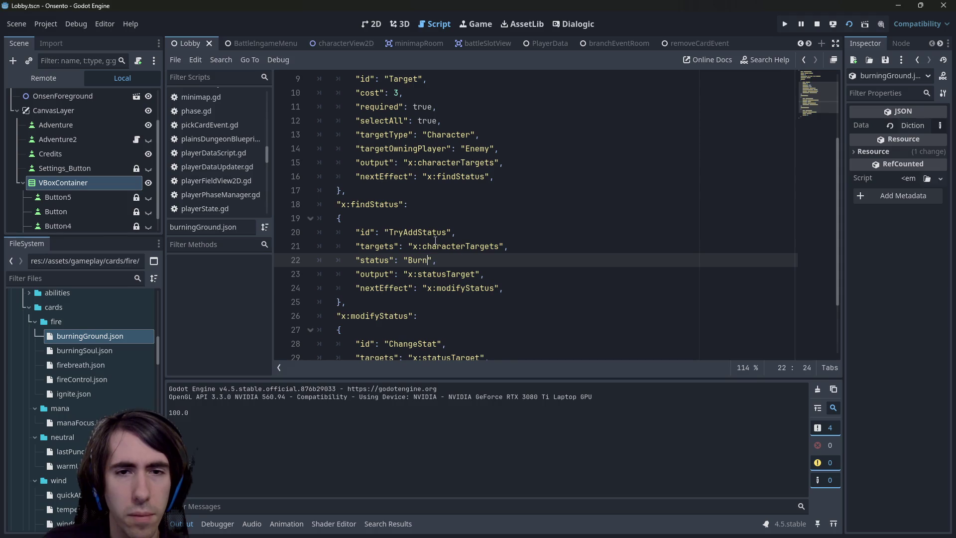
pyautogui.hotkey('ctrl', 's')
# Review the statusTarget and modifyStatus fields on lines 23–24 below the edit
pyautogui.doubleClick(448, 273)
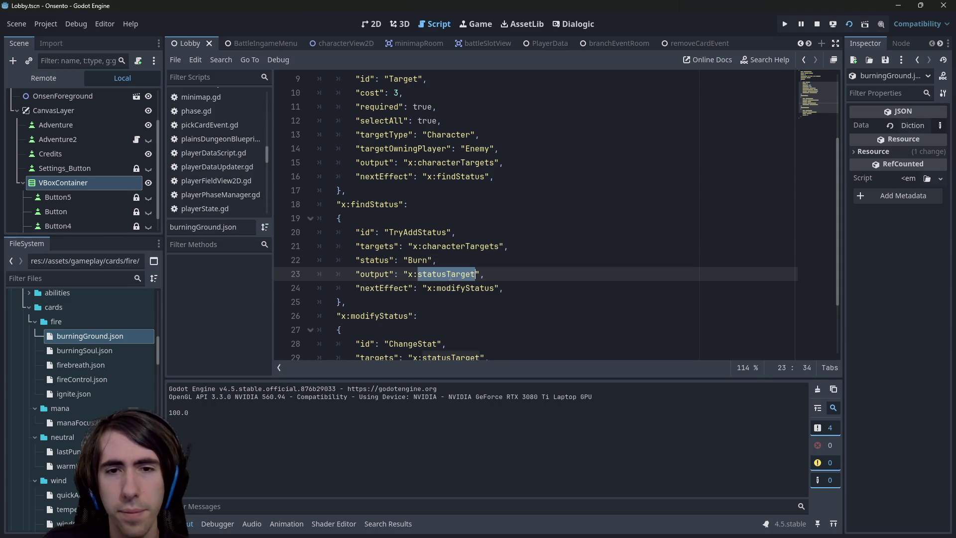
pyautogui.doubleClick(438, 288)
pyautogui.scroll(-2, 436, 289)
pyautogui.scroll(1, 436, 289)
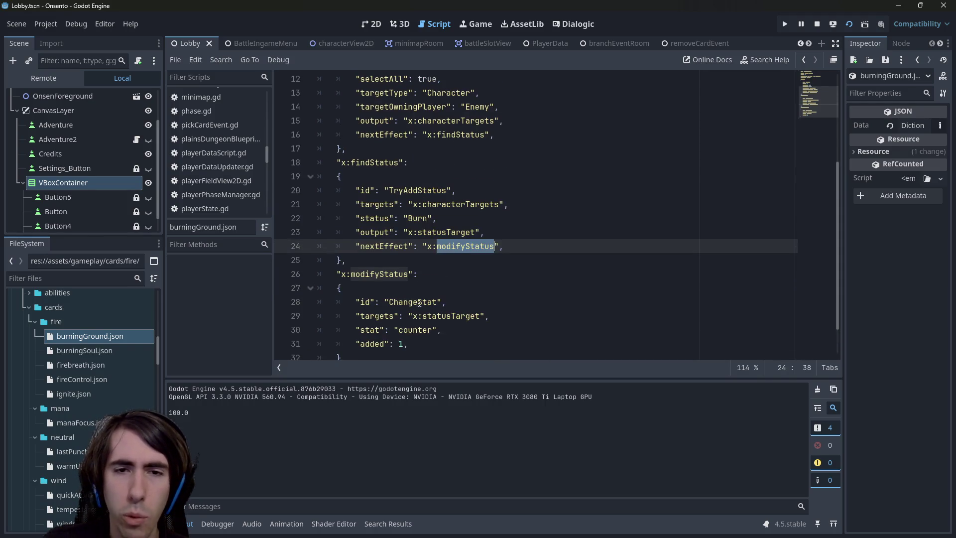
pyautogui.moveTo(448, 348); pyautogui.dragTo(448, 302)
pyautogui.click(455, 282)
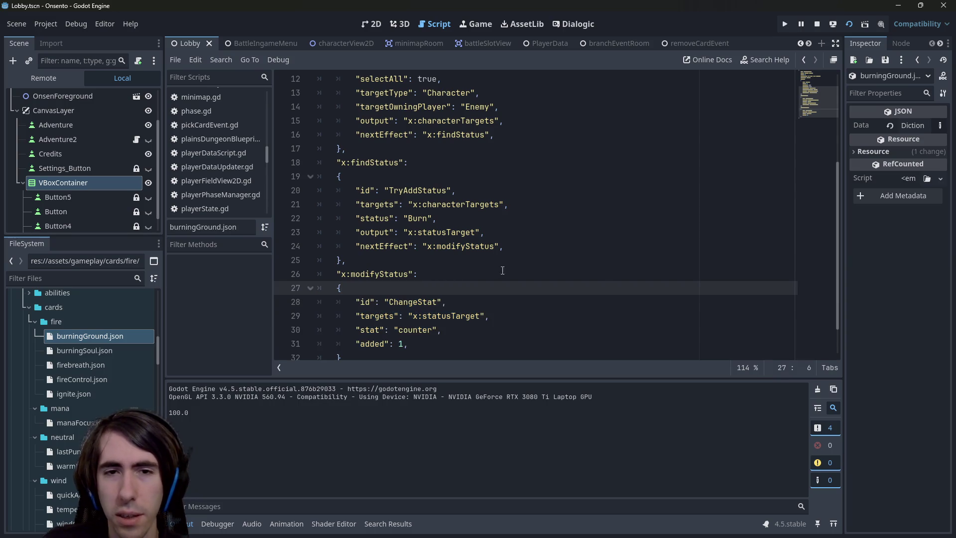
# Stop the running game and place the caret on line 11
pyautogui.click(812, 26)
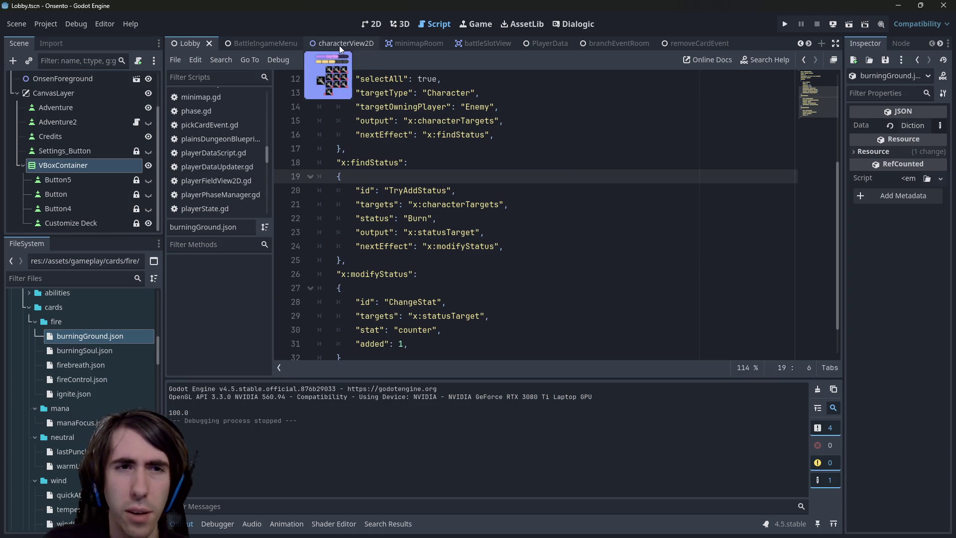
pyautogui.scroll(1, 339, 46)
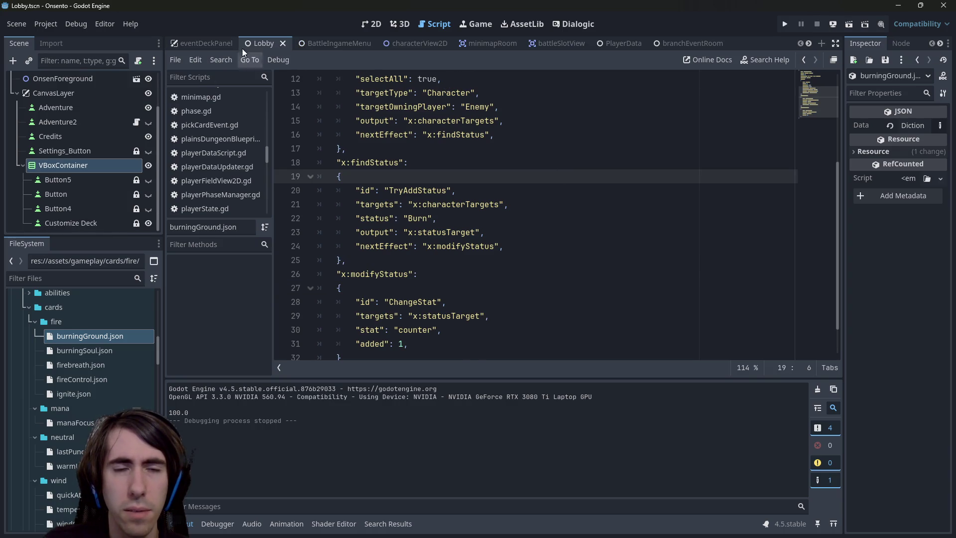
pyautogui.scroll(1, 293, 79)
pyautogui.click(437, 108)
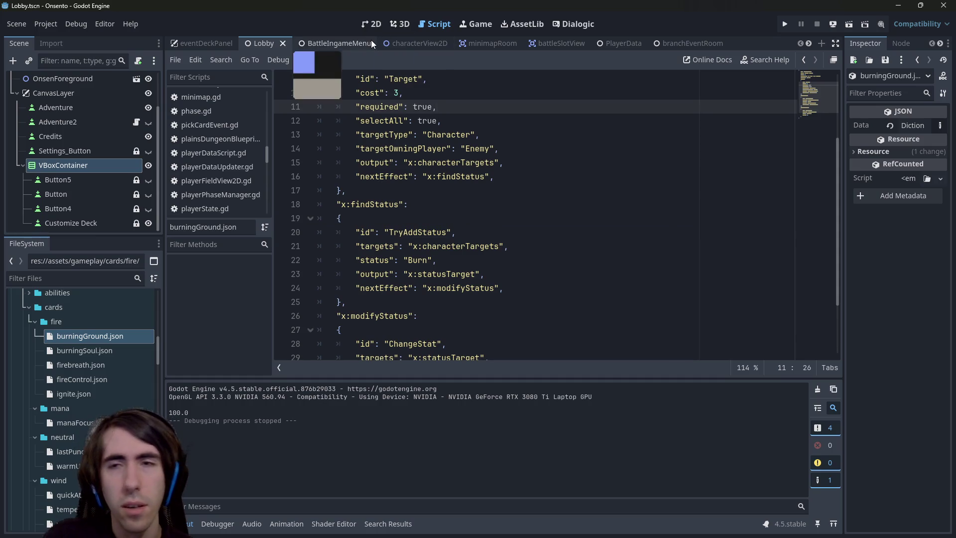
# Open the playQuest.tscn scene through the quick file search for 'playquest'
pyautogui.hotkey('shift', 'alt', 'o')
pyautogui.write('playquest')
pyautogui.press('Down')
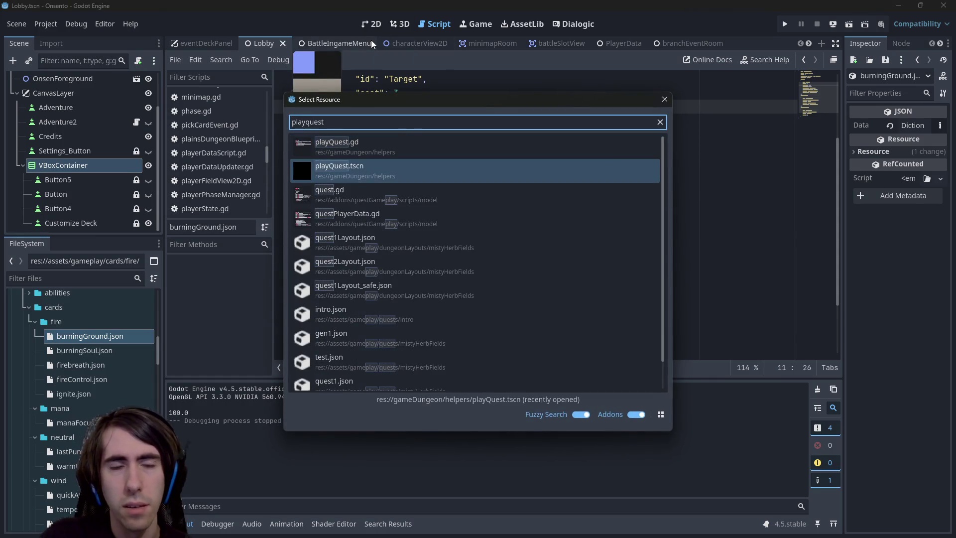
pyautogui.doubleClick(428, 167)
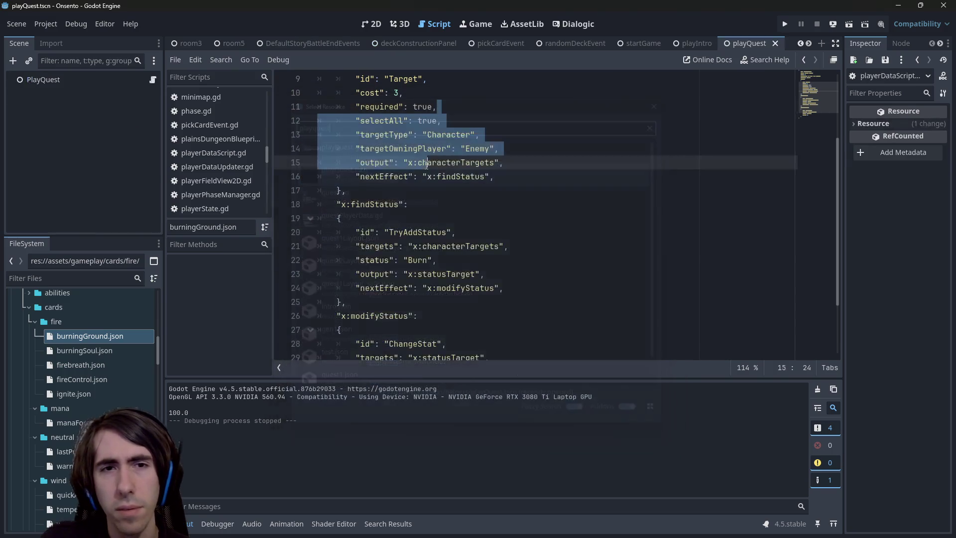
pyautogui.click(438, 162)
# Paste burningSoul.json's fireControl.png image line under devState in burningGround.json, then run the game
pyautogui.click(110, 335)
pyautogui.scroll(3, 521, 188)
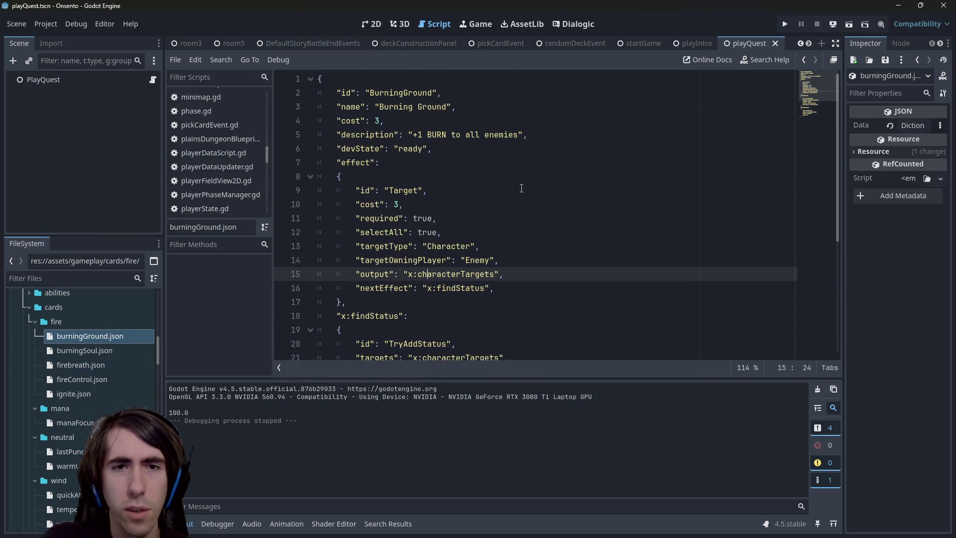
pyautogui.doubleClick(95, 353)
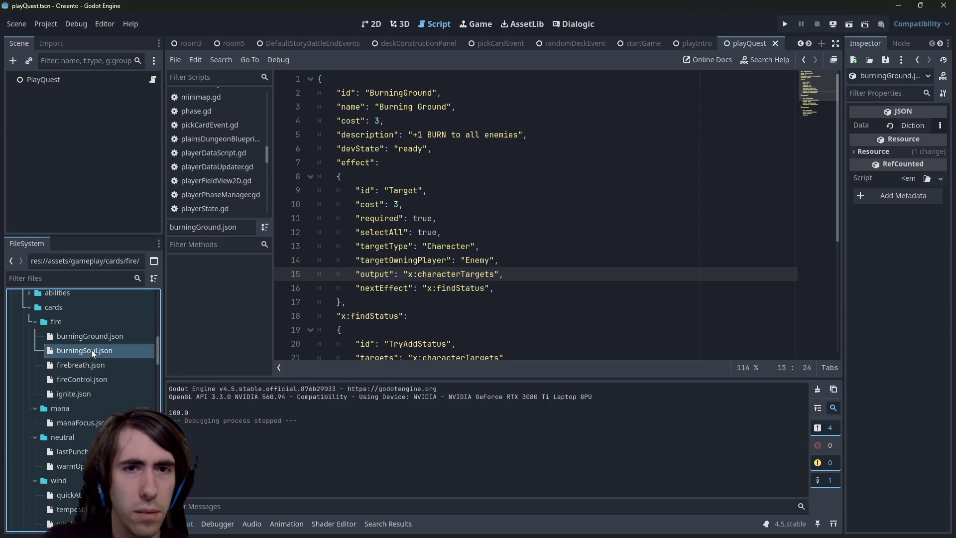
pyautogui.tripleClick(547, 218)
pyautogui.hotkey('ctrl', 'c')
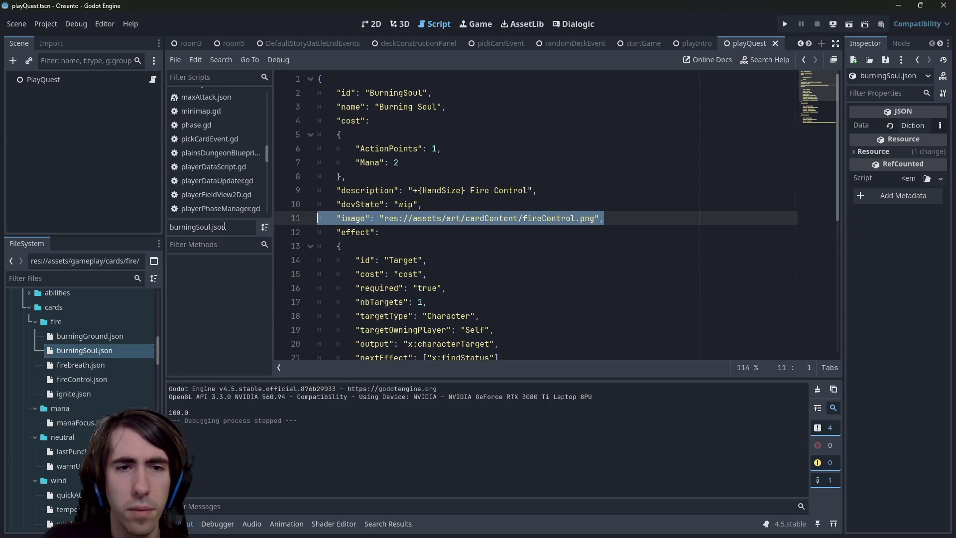
pyautogui.doubleClick(98, 338)
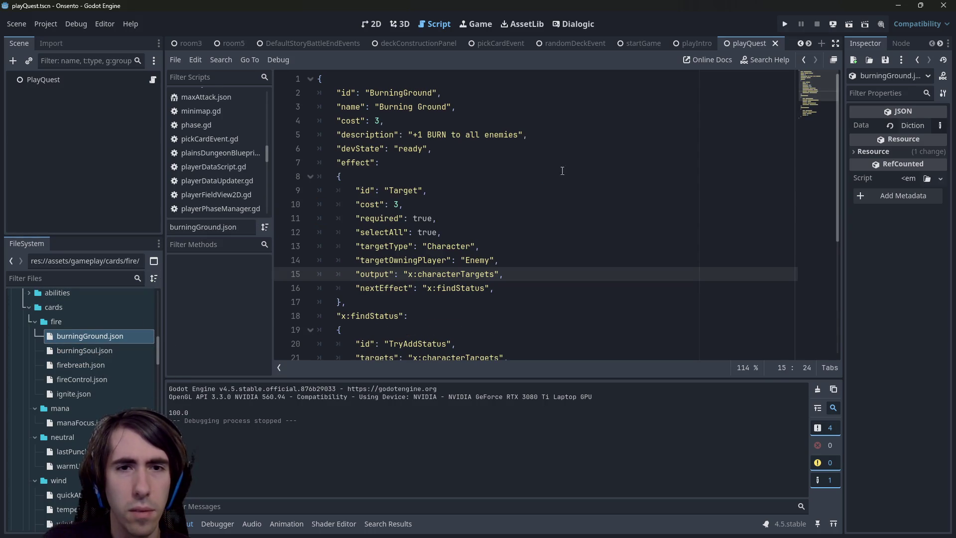
pyautogui.click(567, 153)
pyautogui.press('Return')
pyautogui.hotkey('ctrl', 'v')
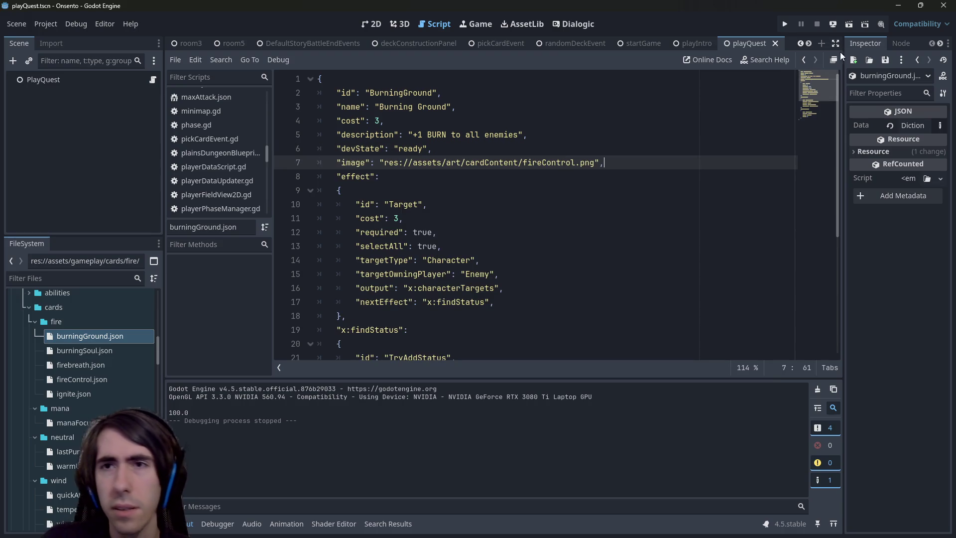
pyautogui.click(849, 25)
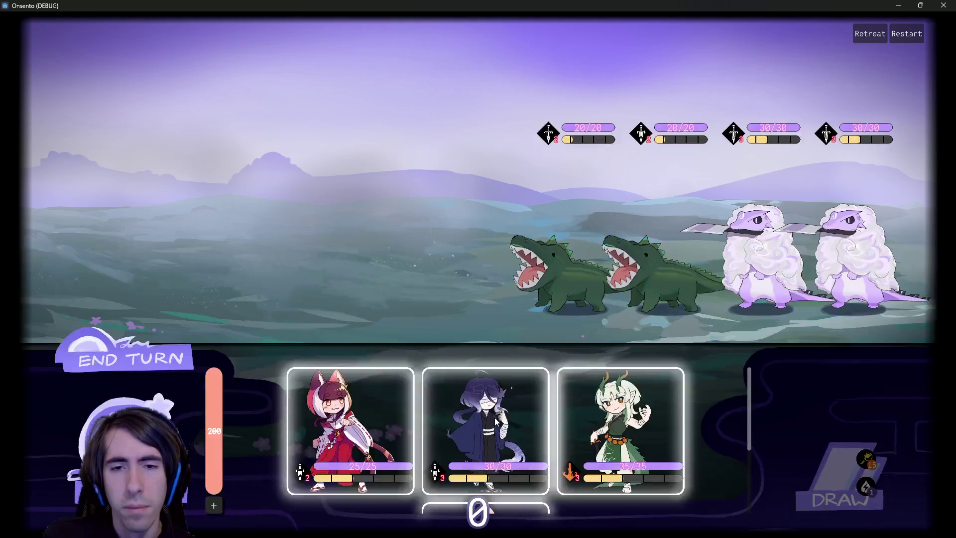
# Play the red-haired card, deploy the purple-haired fighter, browse the draw deck, then close the game
pyautogui.moveTo(495, 417)
pyautogui.mouseDown()
pyautogui.moveTo(369, 282)
pyautogui.moveTo(369, 179)
pyautogui.mouseUp()
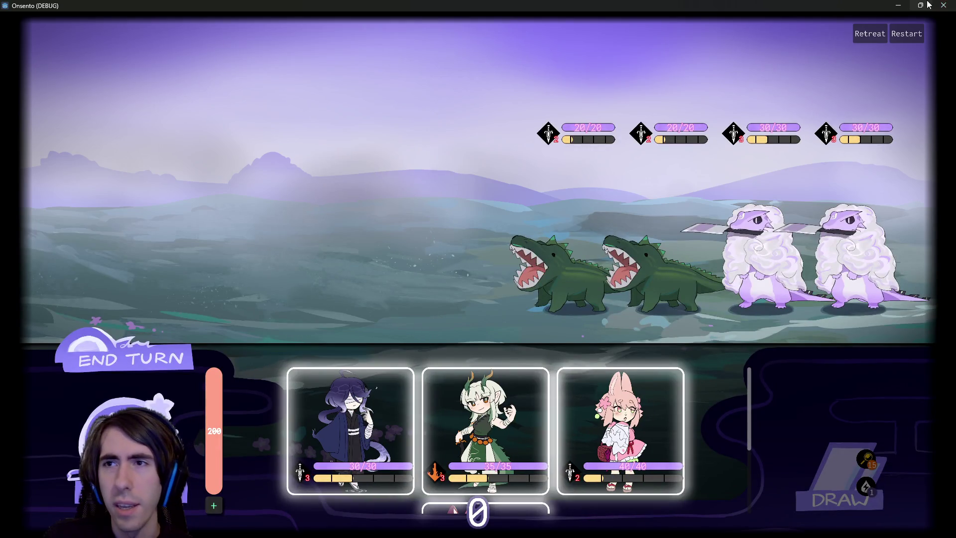
pyautogui.moveTo(351, 428)
pyautogui.mouseDown()
pyautogui.moveTo(374, 239)
pyautogui.moveTo(374, 252)
pyautogui.mouseUp()
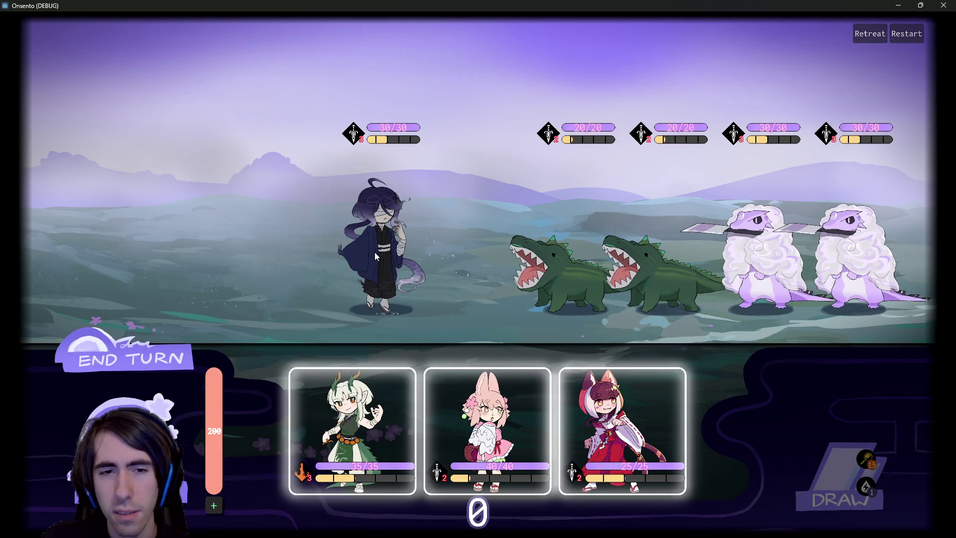
pyautogui.click(868, 459)
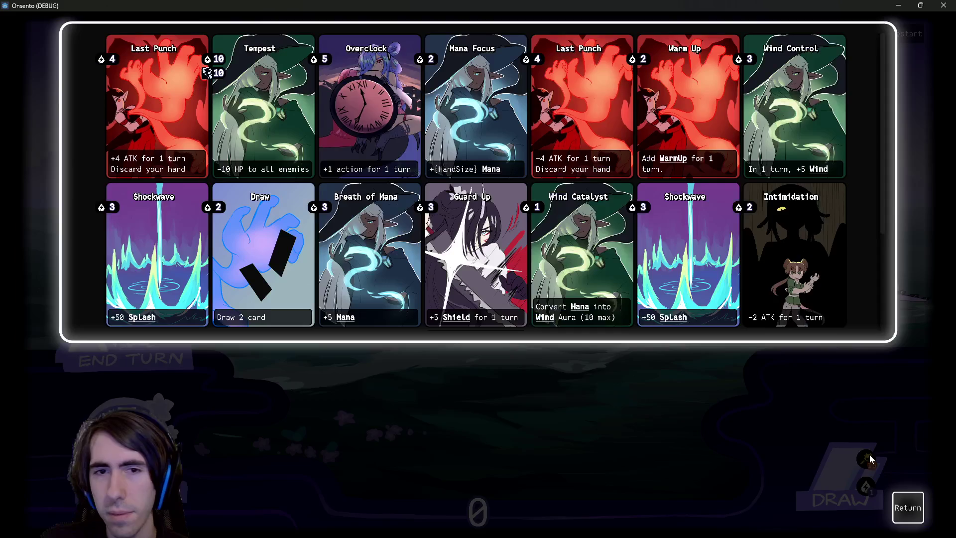
pyautogui.scroll(-3, 309, 174)
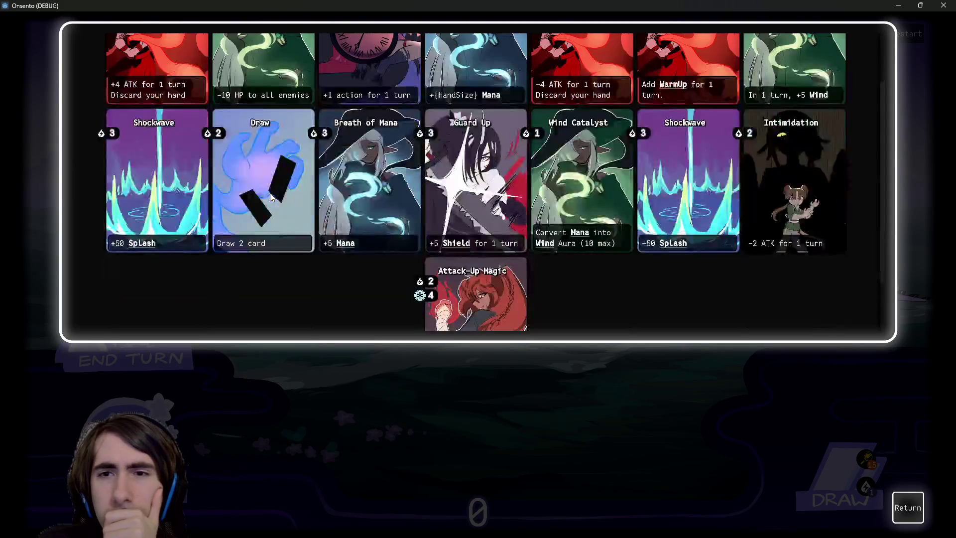
pyautogui.scroll(3, 271, 197)
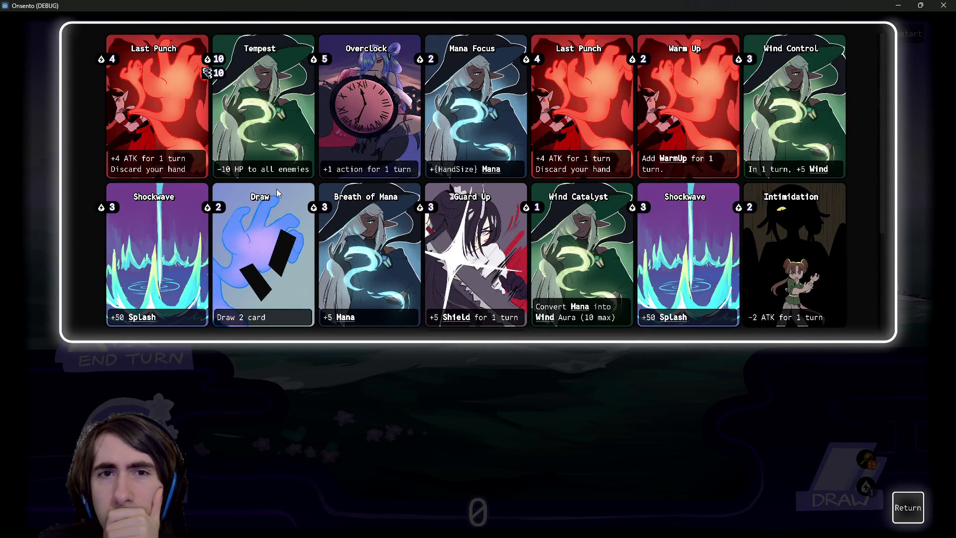
pyautogui.click(917, 503)
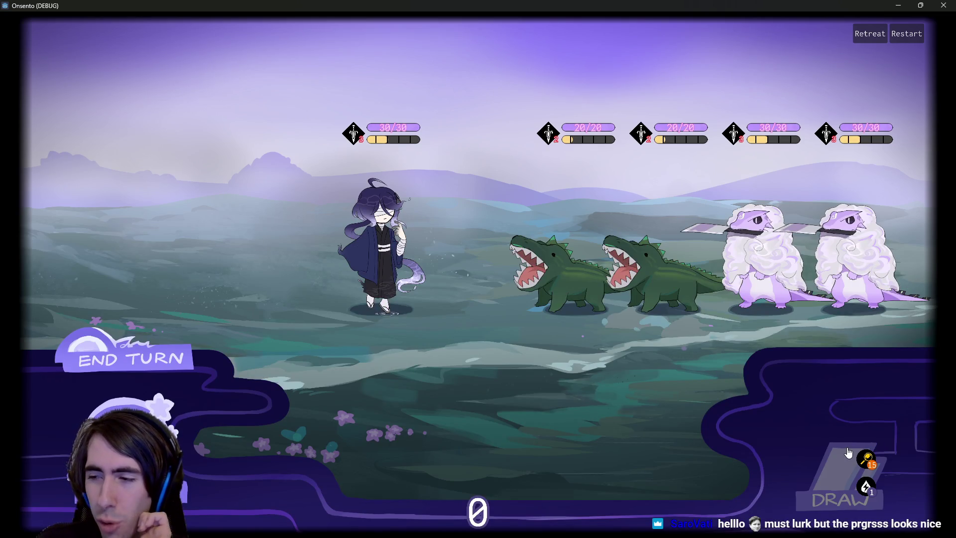
pyautogui.click(942, 5)
# Relaunch the game and add Last Punch, Motivation, Breath of Mana, Shadow Sting and Wind Control
pyautogui.click(785, 24)
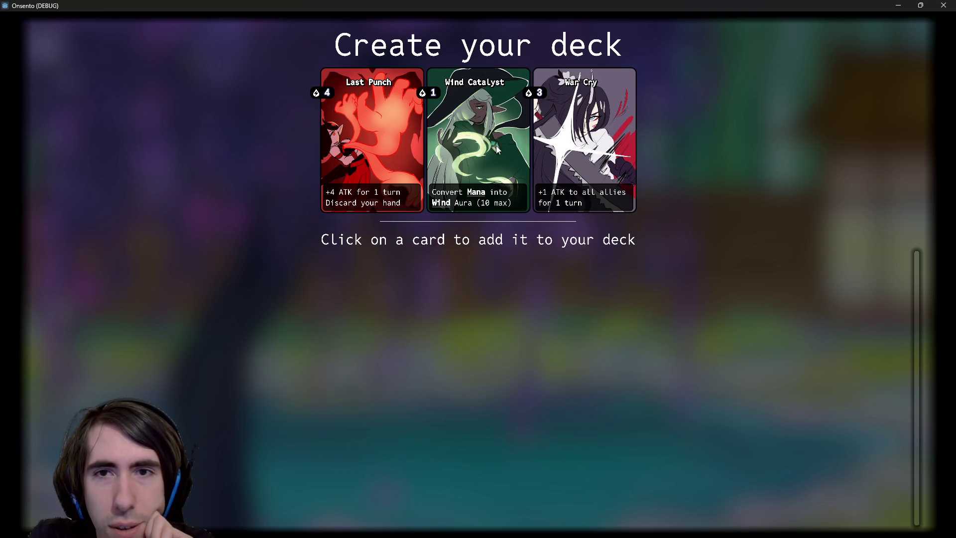
pyautogui.click(340, 149)
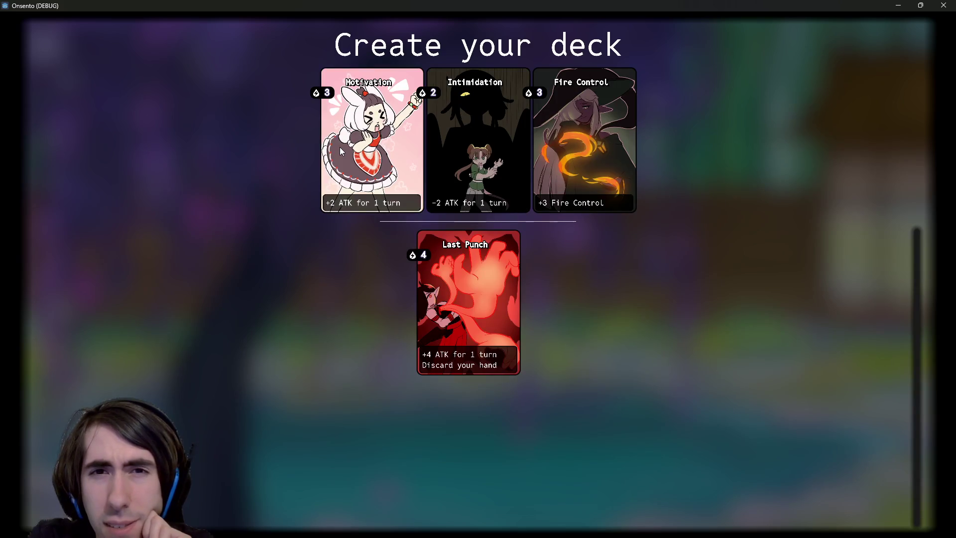
pyautogui.click(353, 145)
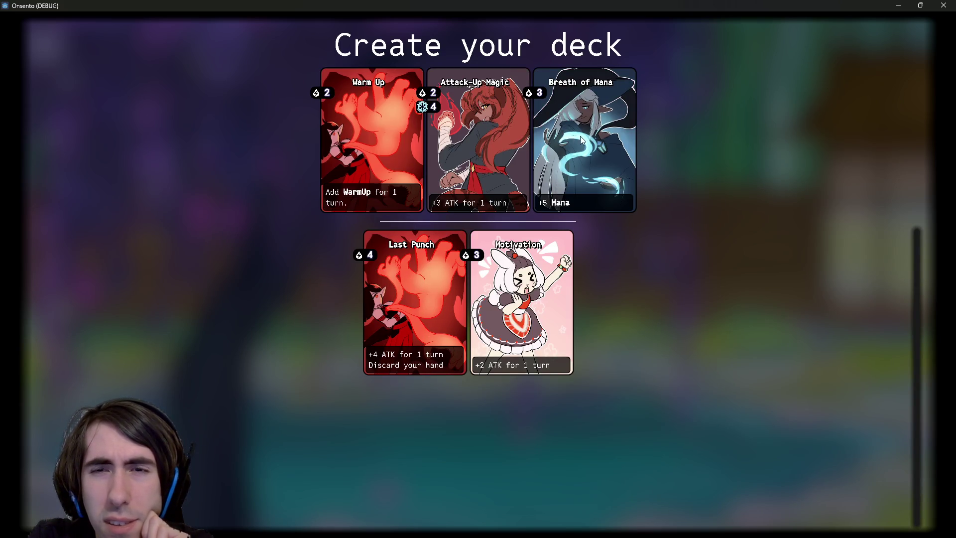
pyautogui.click(580, 141)
pyautogui.click(459, 142)
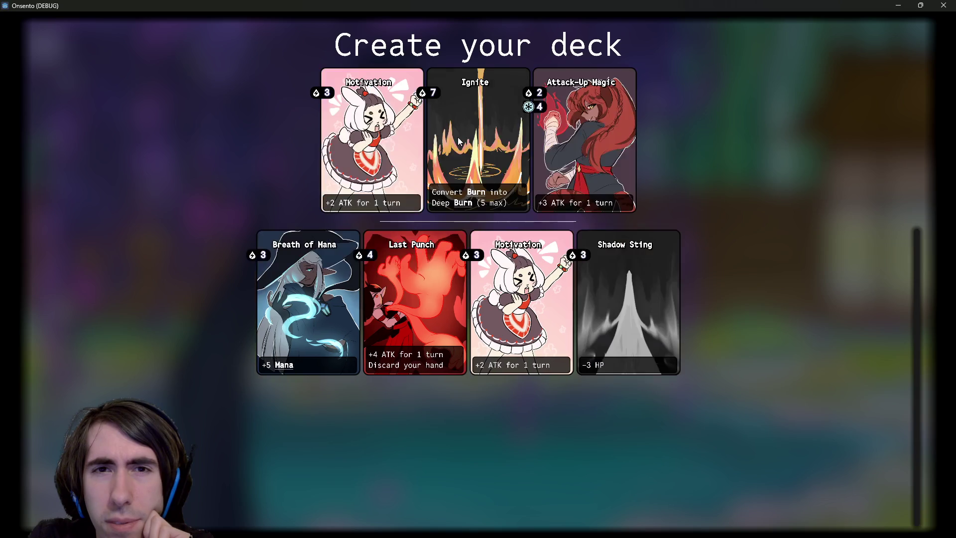
pyautogui.click(376, 153)
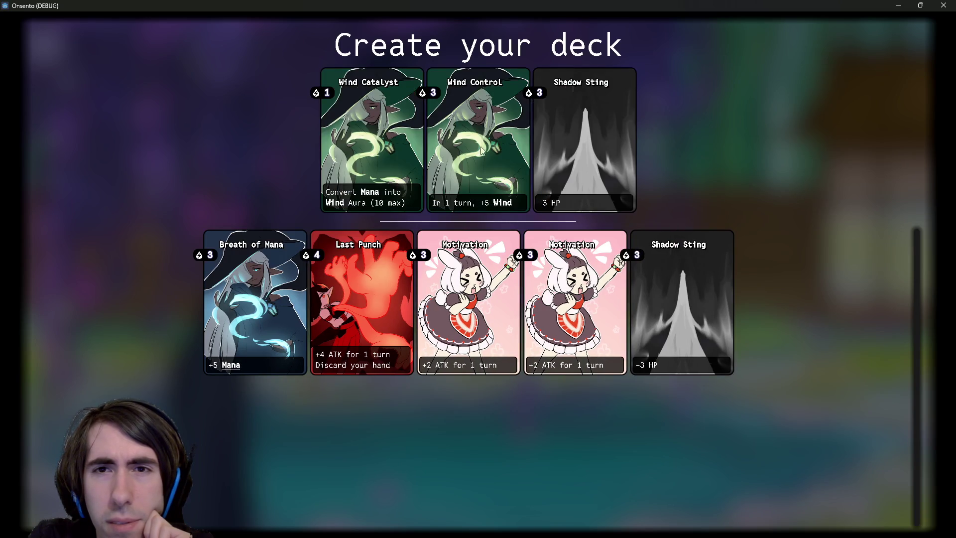
pyautogui.click(574, 145)
pyautogui.click(398, 149)
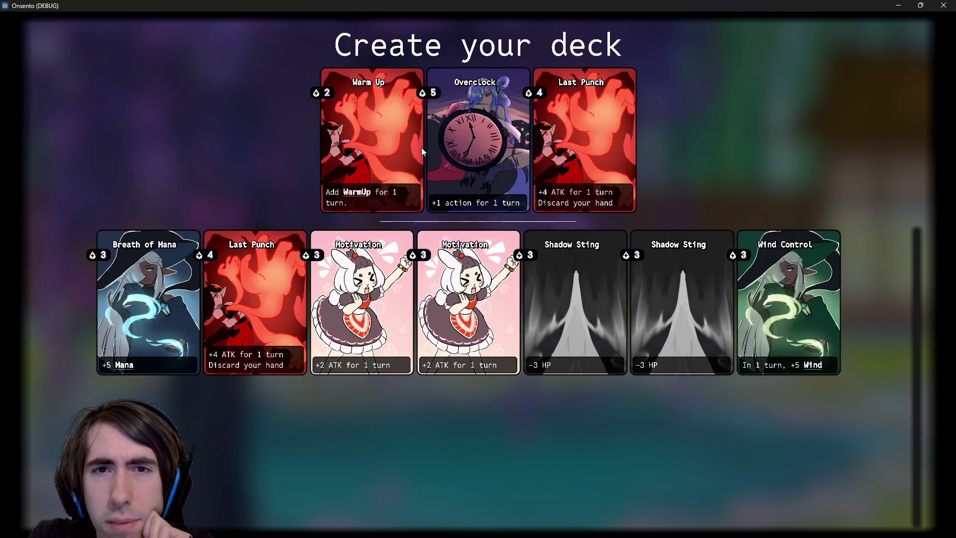
# Add Warm Up, Last Punch, Draw, War Cry and Intimidation, finishing with Wind Catalyst
pyautogui.click(380, 149)
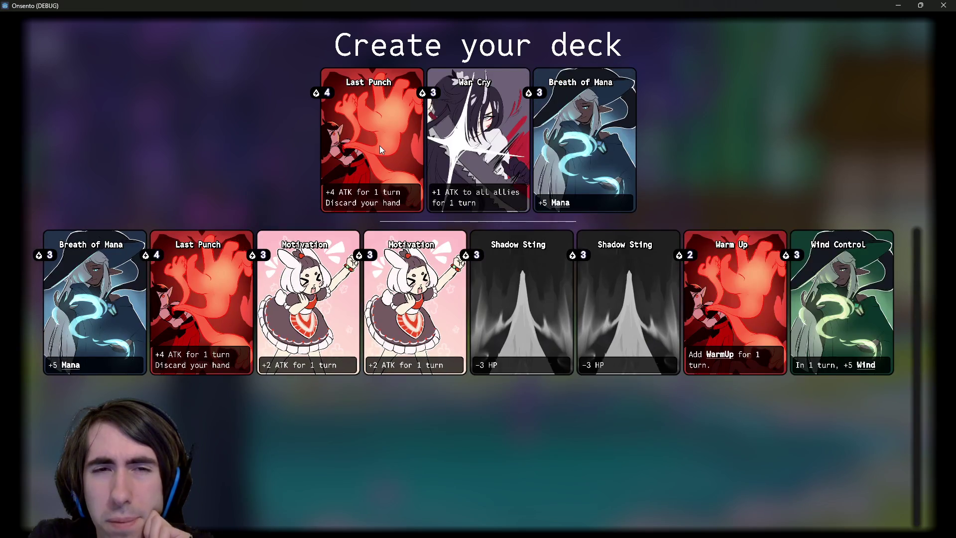
pyautogui.click(379, 143)
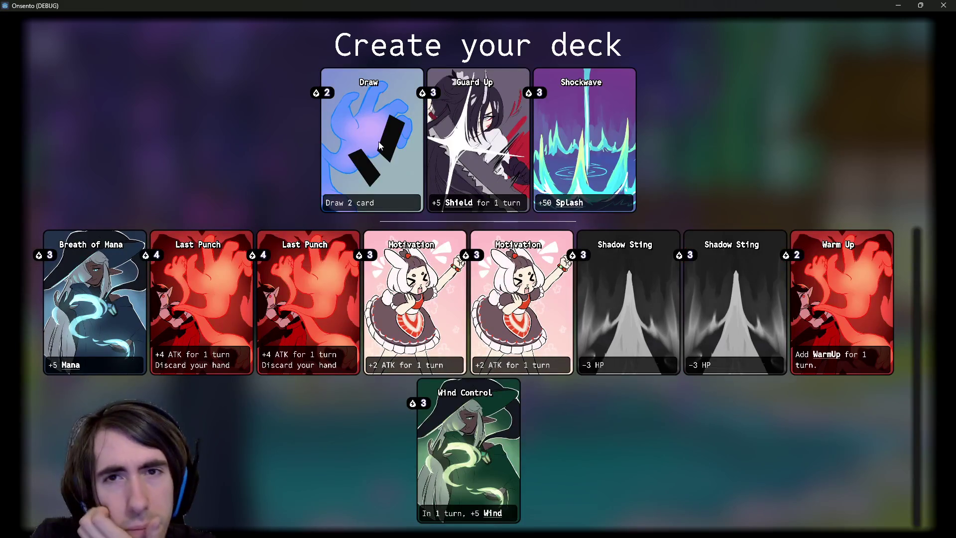
pyautogui.click(380, 146)
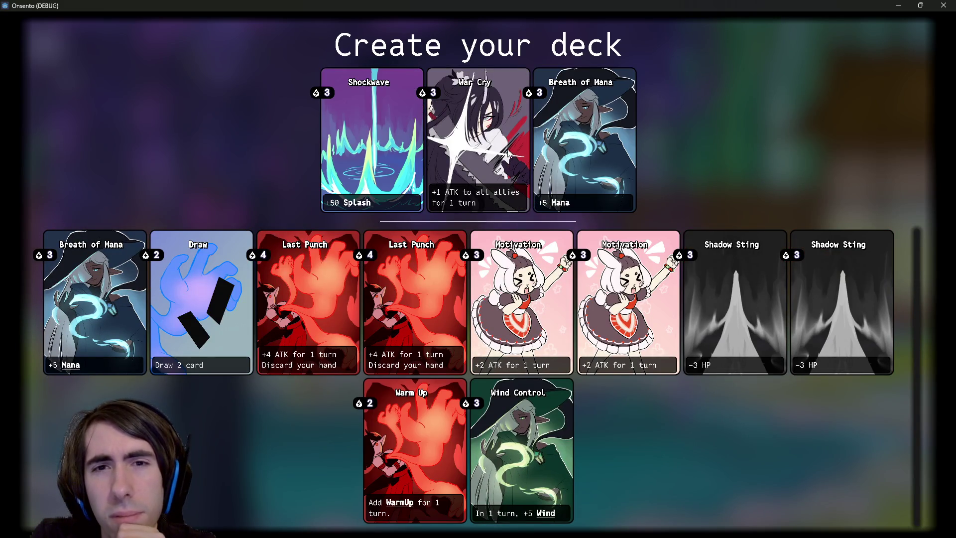
pyautogui.click(503, 152)
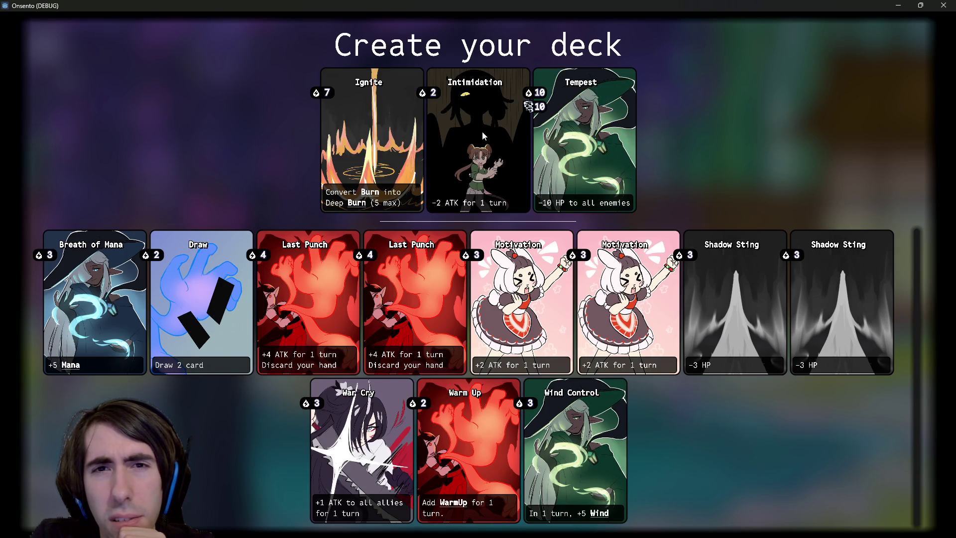
pyautogui.click(482, 132)
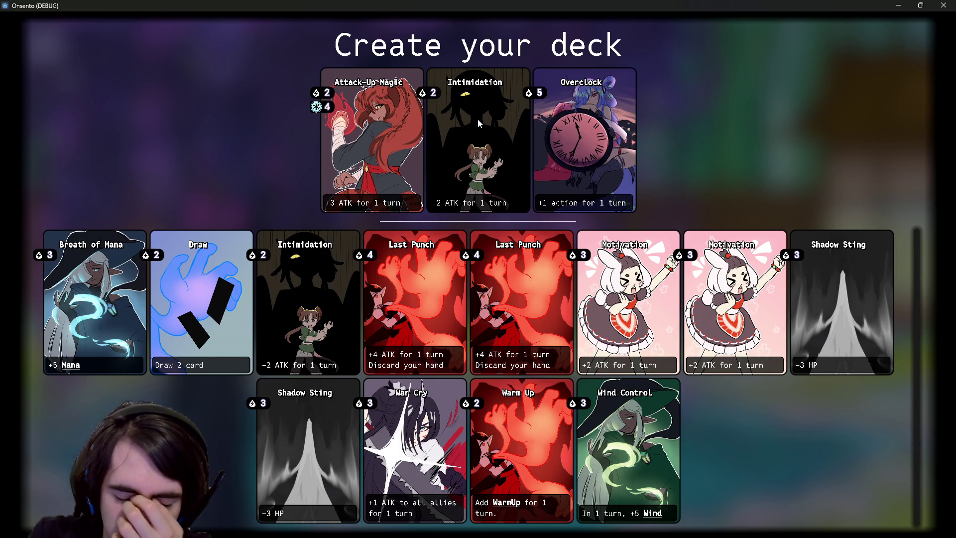
pyautogui.click(478, 122)
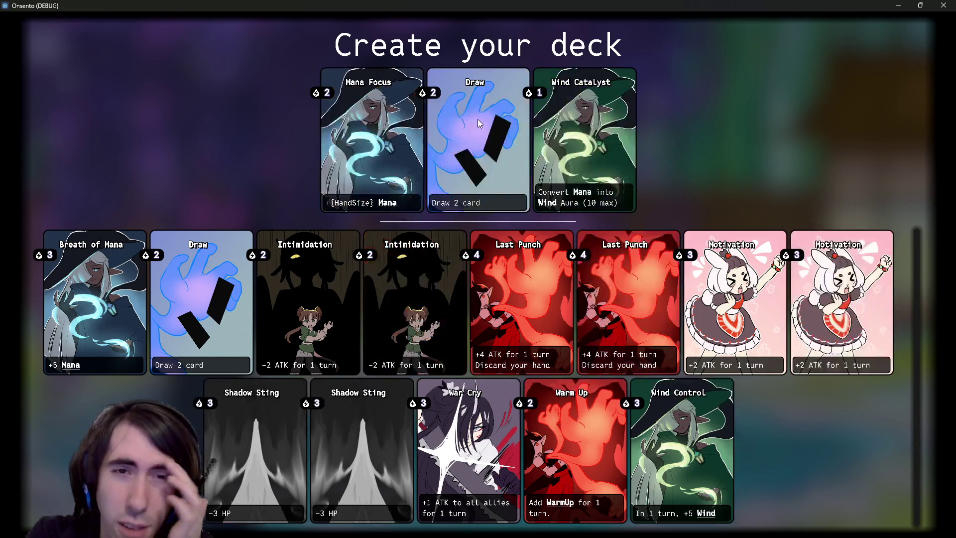
pyautogui.click(478, 122)
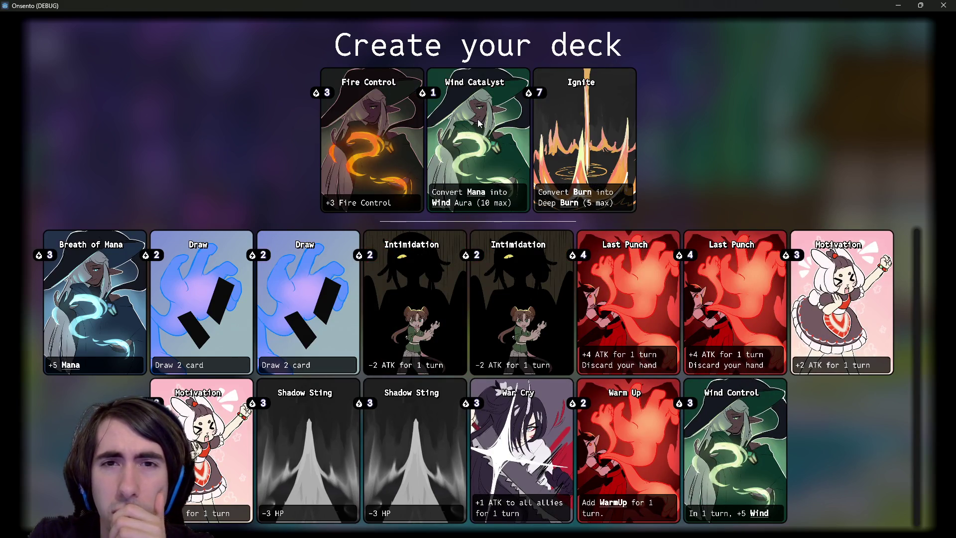
pyautogui.click(477, 118)
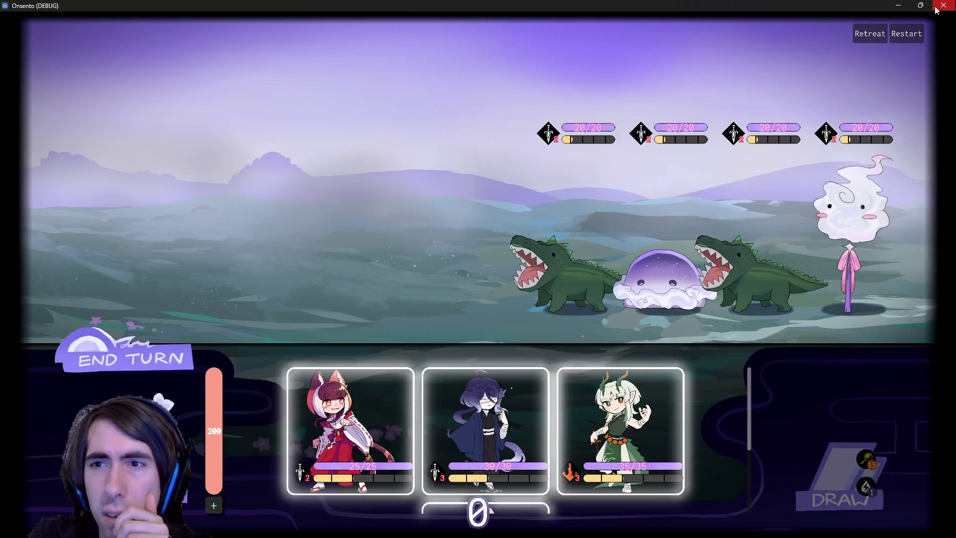
# Stop the game, open playerDataScript.gd via quick search, and search for '2:'
pyautogui.click(941, 6)
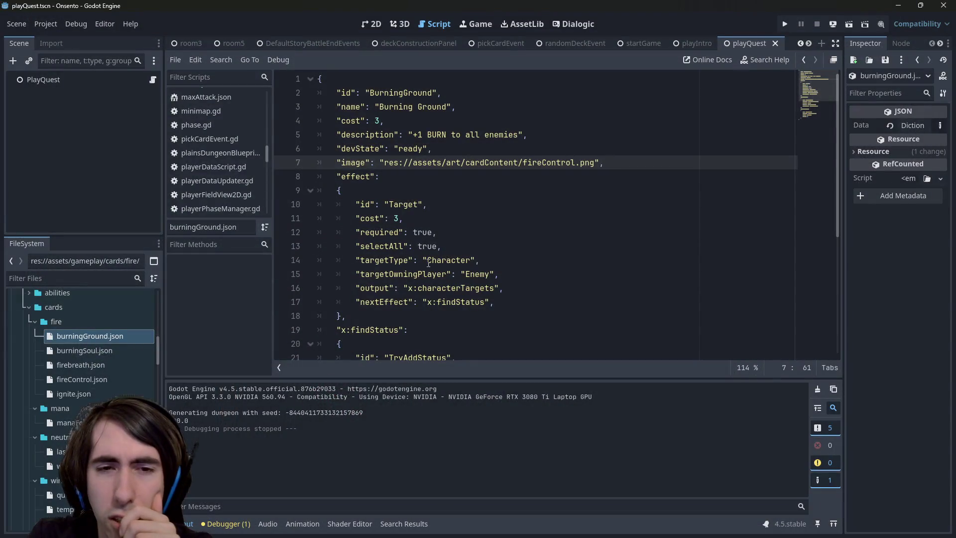
pyautogui.click(429, 261)
pyautogui.doubleClick(547, 163)
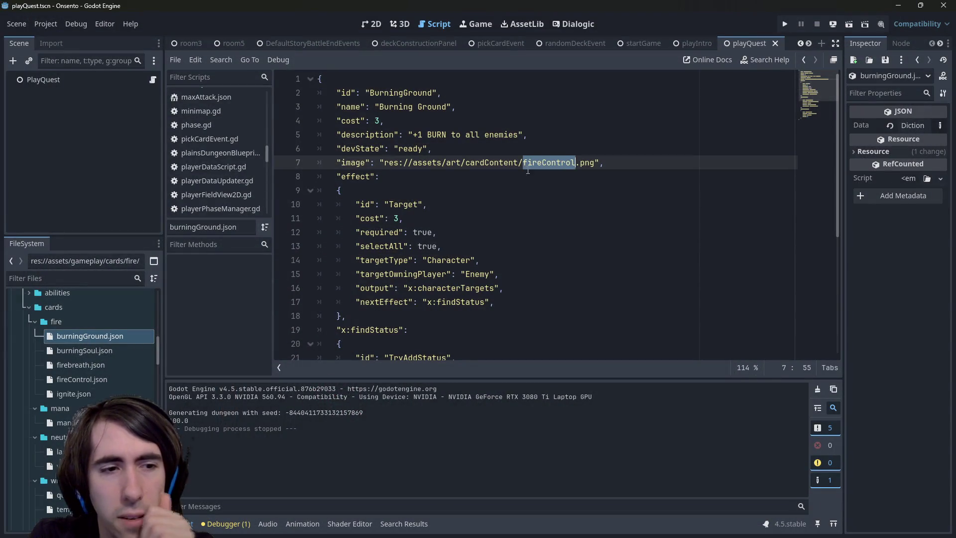
pyautogui.hotkey('shift', 'alt', 'o')
pyautogui.write('playerdata')
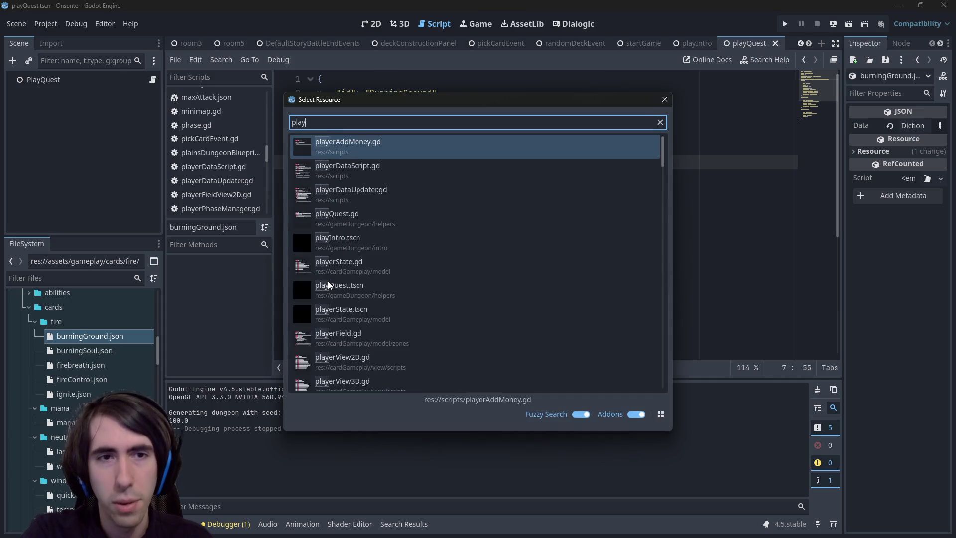
pyautogui.press('Down')
pyautogui.press('Return')
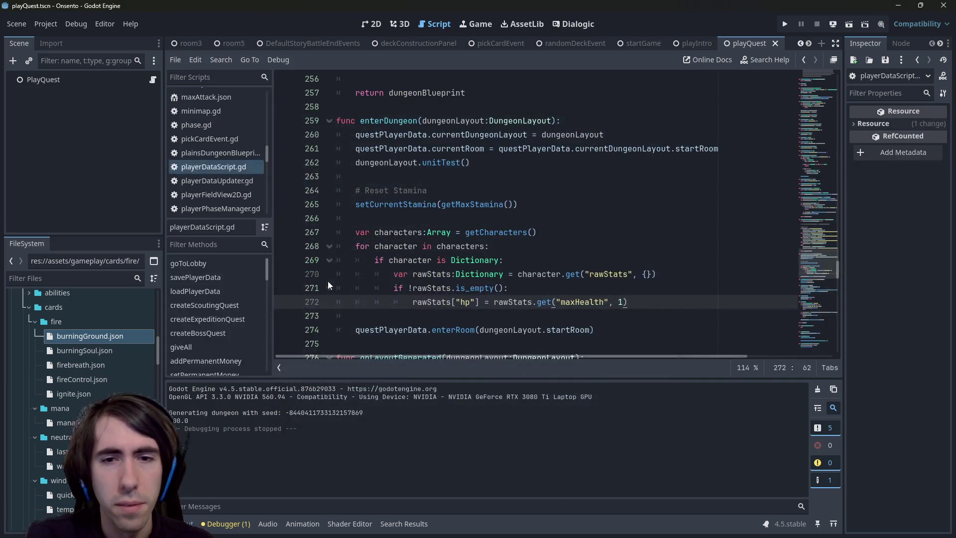
pyautogui.hotkey('ctrl', 'f')
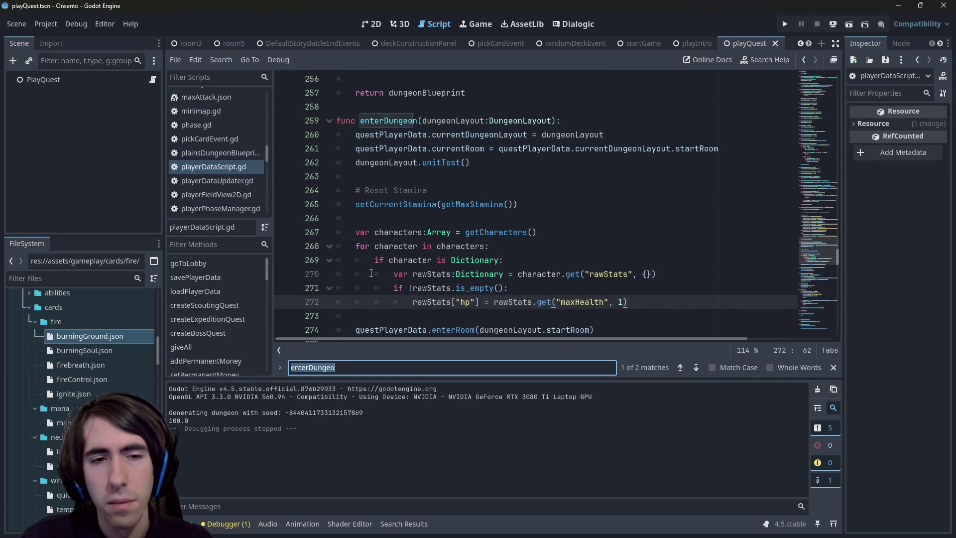
pyautogui.write('2:')
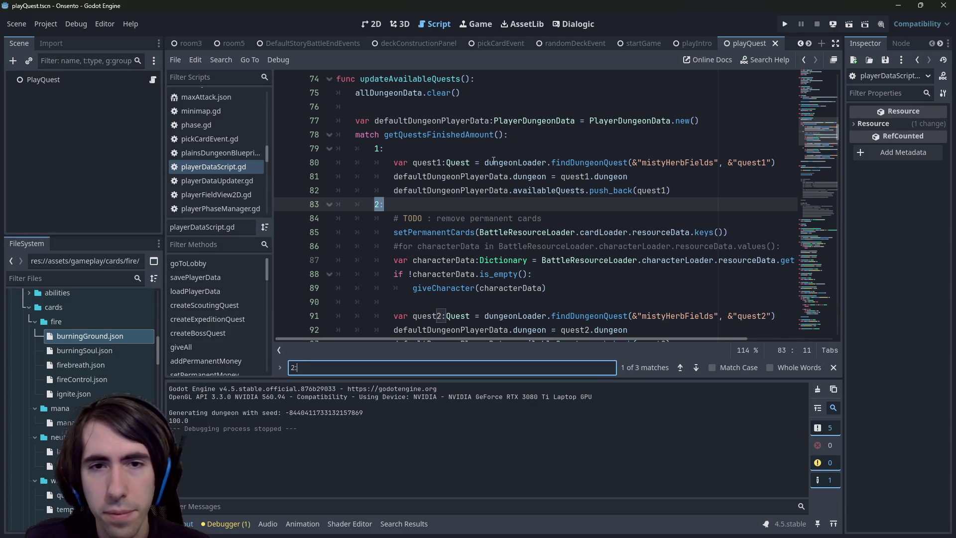
pyautogui.scroll(-2, 492, 163)
# Select the TODO and setPermanentCards lines 84–85 for copying
pyautogui.moveTo(728, 148); pyautogui.dragTo(251, 137)
pyautogui.hotkey('ctrl', 'c')
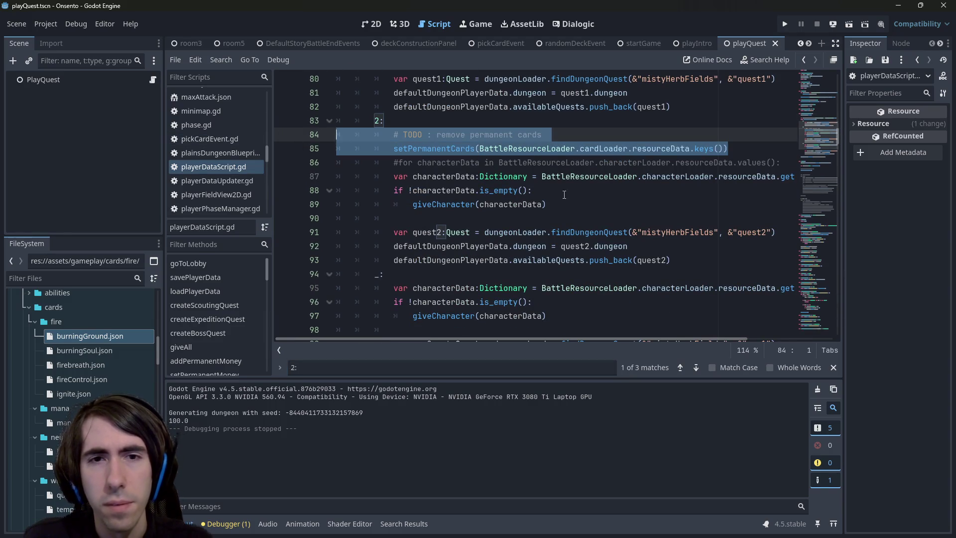
pyautogui.scroll(-3, 557, 207)
pyautogui.scroll(4, 557, 207)
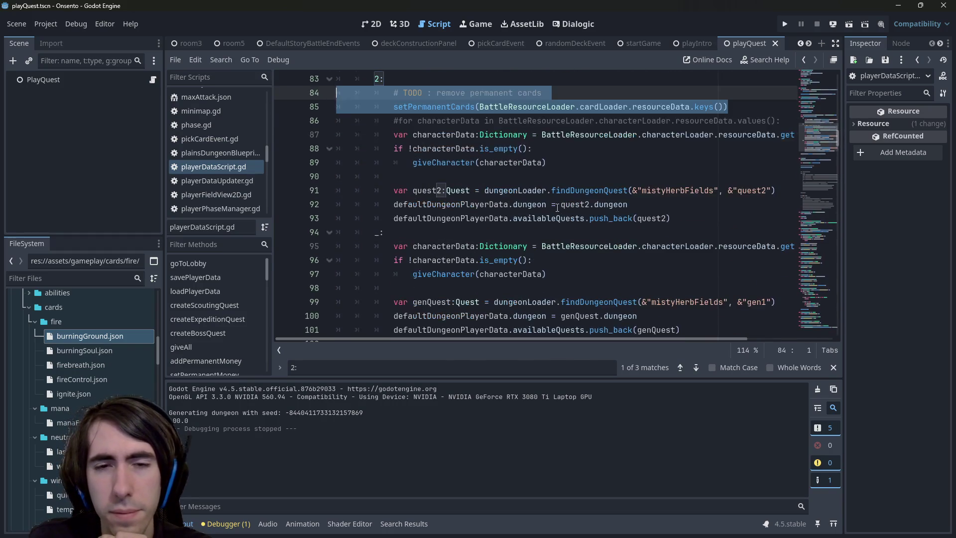
pyautogui.scroll(-1, 554, 212)
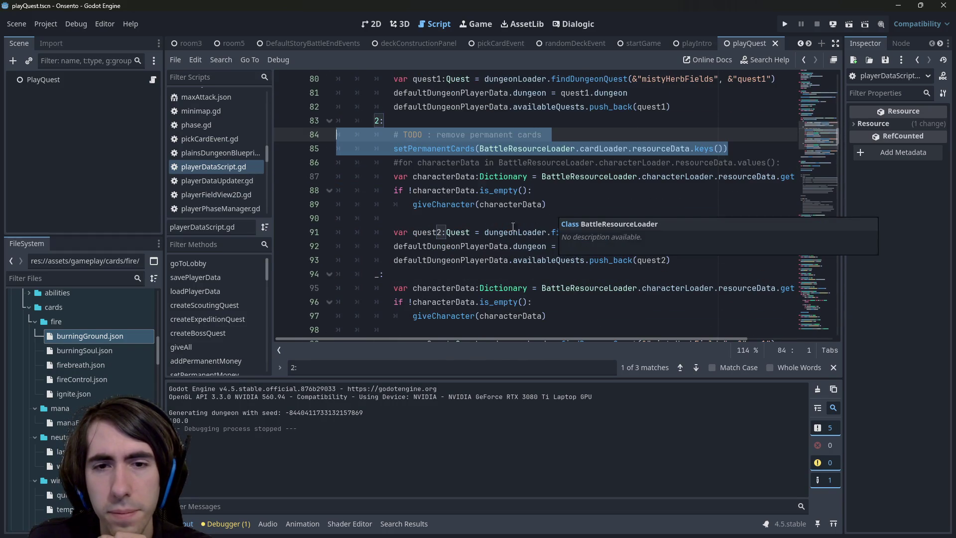
pyautogui.scroll(-2, 513, 226)
pyautogui.scroll(3, 473, 263)
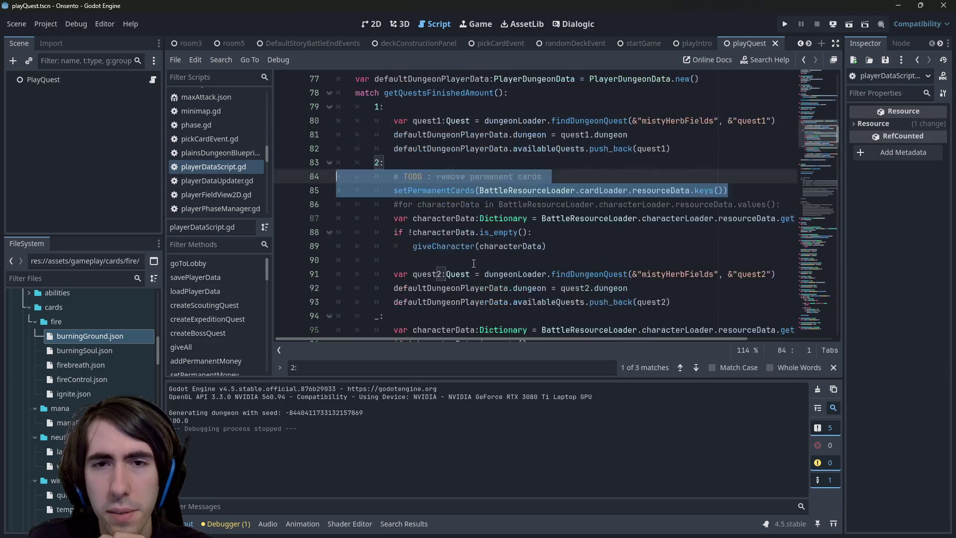
pyautogui.scroll(-2, 457, 234)
pyautogui.scroll(-1, 450, 237)
pyautogui.scroll(1, 445, 238)
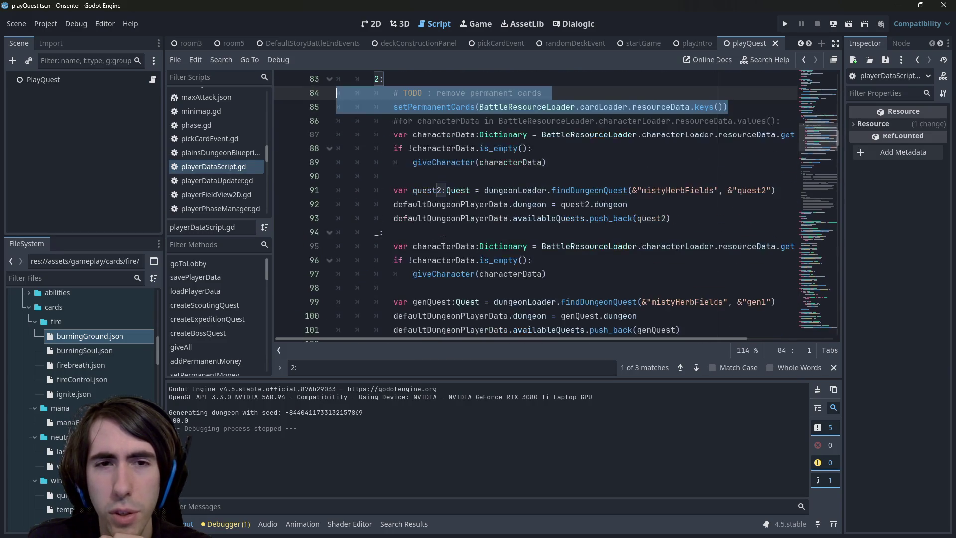
# Paste those lines under the default _: branch, then save and run with F5
pyautogui.click(441, 237)
pyautogui.press('Return')
pyautogui.press('Return')
pyautogui.press('Up')
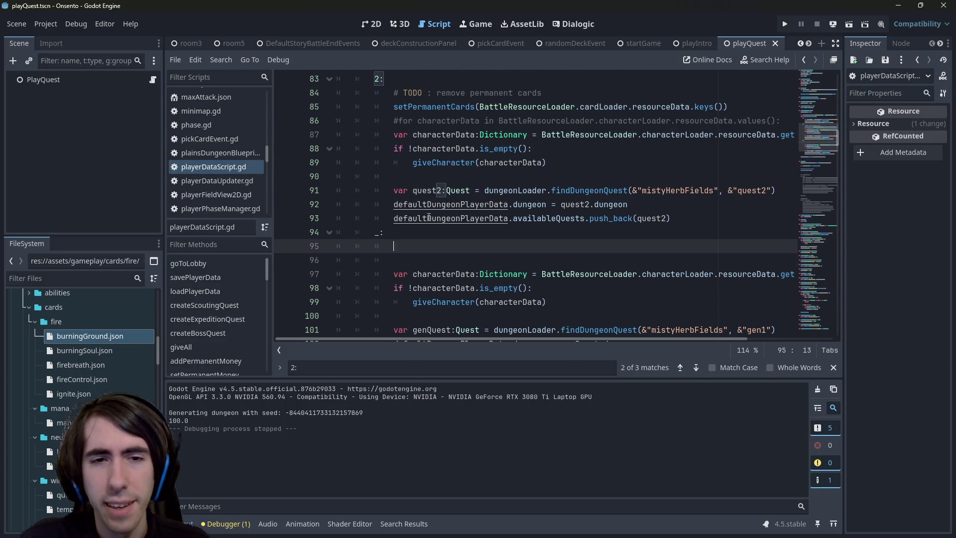
pyautogui.hotkey('ctrl', 'v')
pyautogui.press('F5')
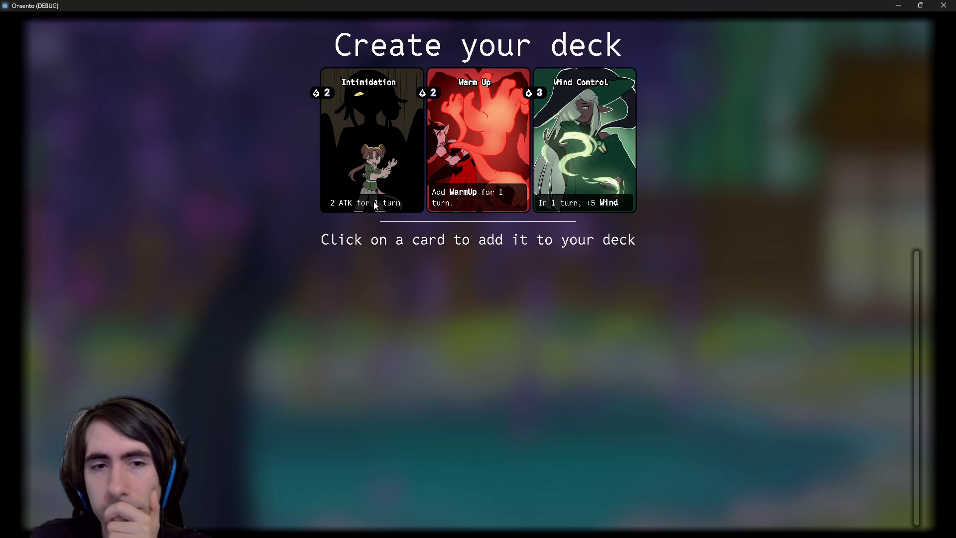
# Add Intimidation and Ignite, then minimize the game and relaunch it with F5
pyautogui.click(388, 170)
pyautogui.click(398, 172)
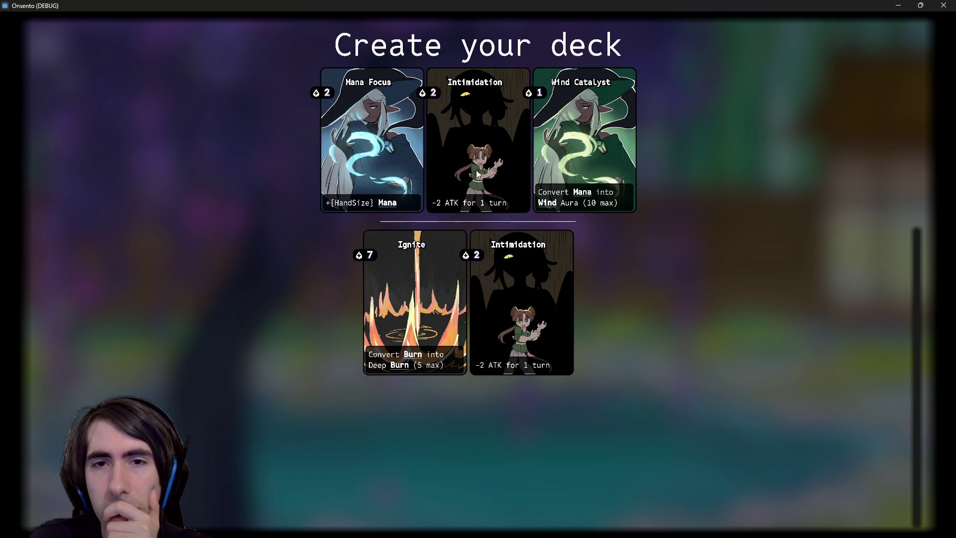
pyautogui.click(898, 5)
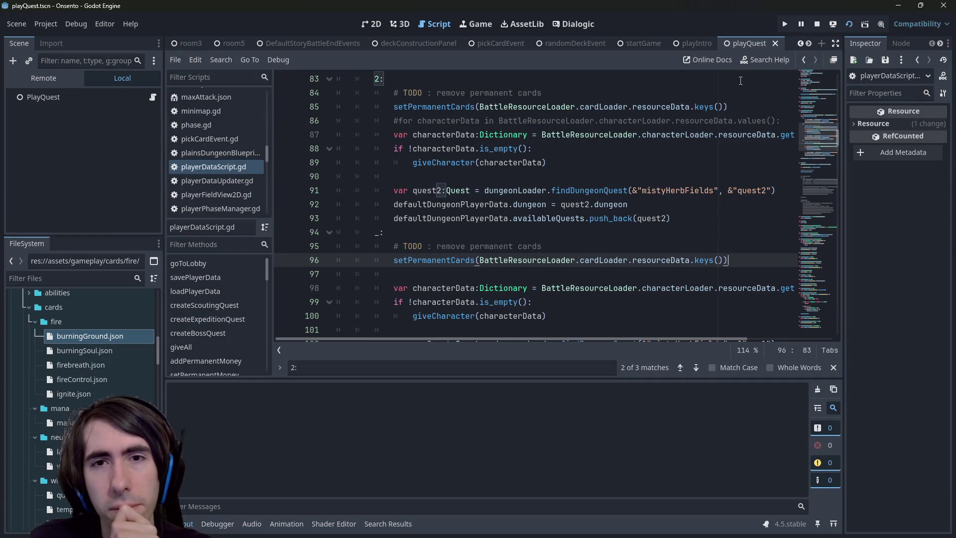
pyautogui.moveTo(496, 208)
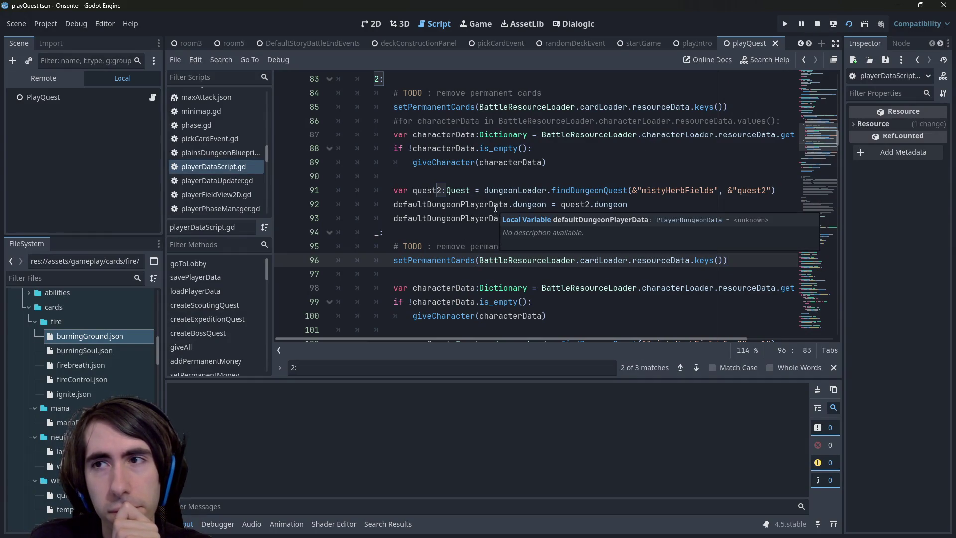
pyautogui.press('F5')
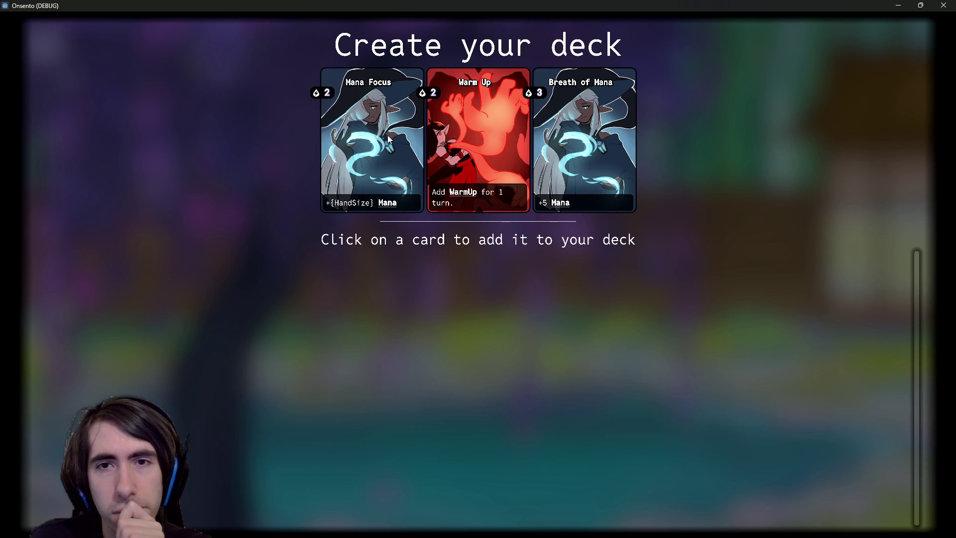
# Add Mana Focus, Warm Up, Last Punch, a second Warm Up, Motivation, Draw and Shadow Sting
pyautogui.click(388, 138)
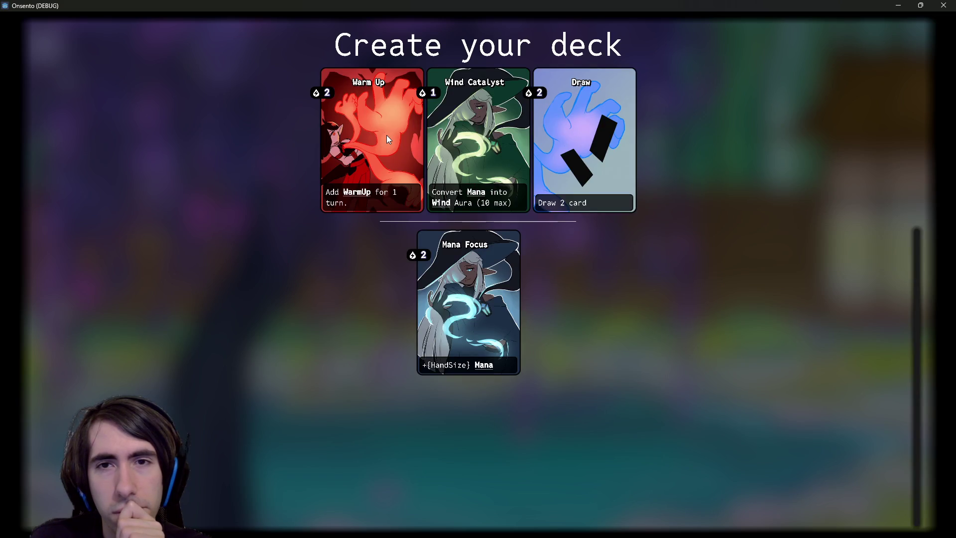
pyautogui.click(387, 136)
pyautogui.click(388, 136)
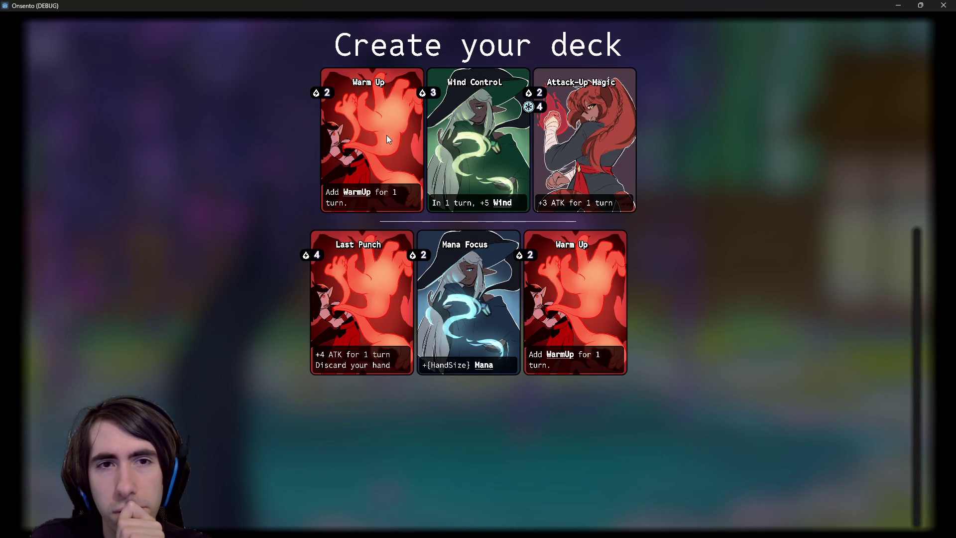
pyautogui.click(387, 138)
pyautogui.click(387, 138)
pyautogui.click(388, 138)
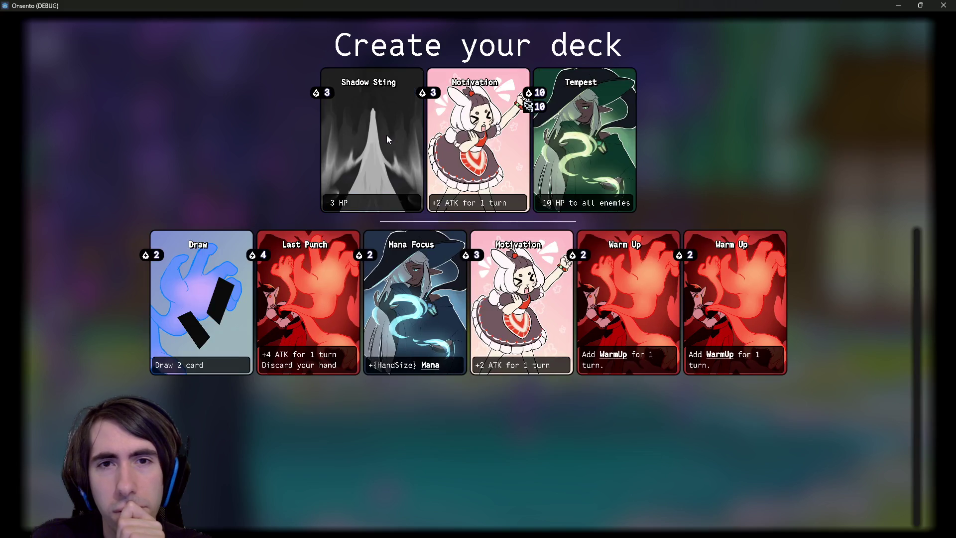
pyautogui.click(387, 139)
# Complete the deck with Tempest, Breath of Mana, Burning Ground and three more offered cards
pyautogui.click(388, 138)
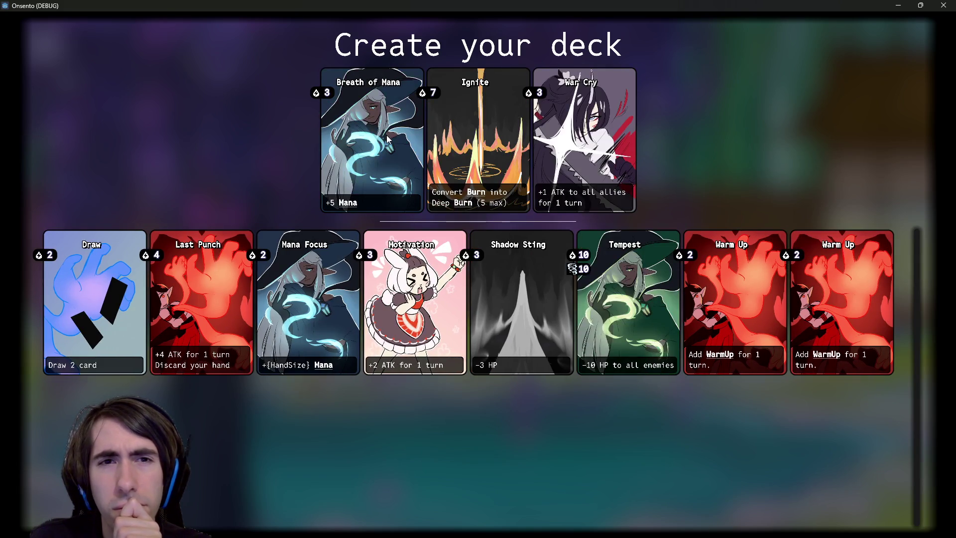
pyautogui.click(387, 137)
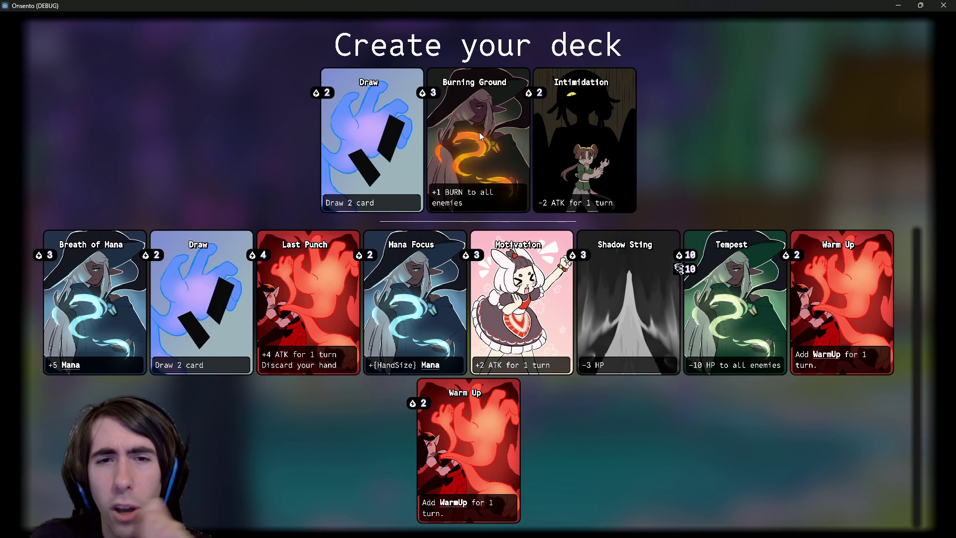
pyautogui.click(481, 136)
pyautogui.click(481, 137)
pyautogui.click(383, 134)
pyautogui.click(383, 133)
pyautogui.click(383, 134)
pyautogui.click(383, 134)
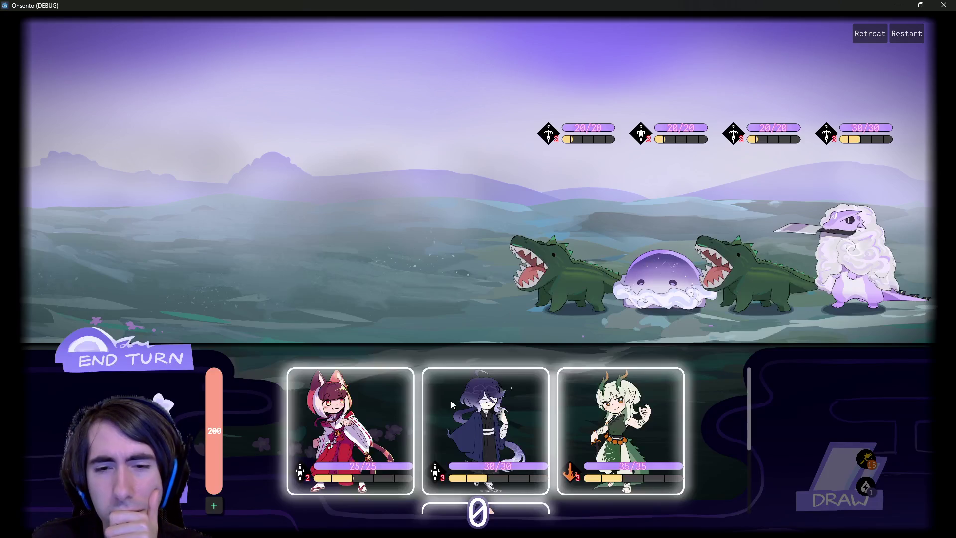
# Deploy the fox, dragon, bunny and dark-haired girls, play Burning Ground on all enemies, and end the turn
pyautogui.click(351, 423)
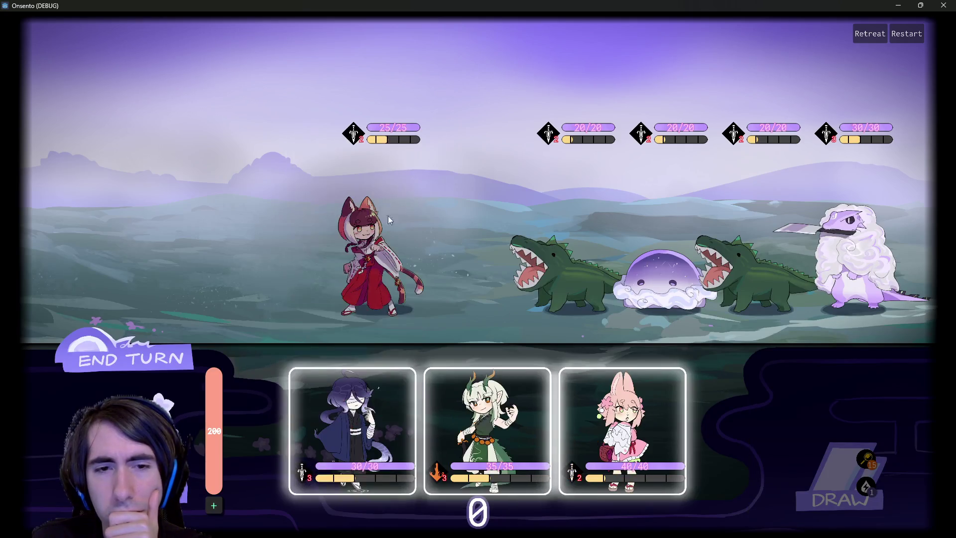
pyautogui.click(336, 368)
pyautogui.click(124, 358)
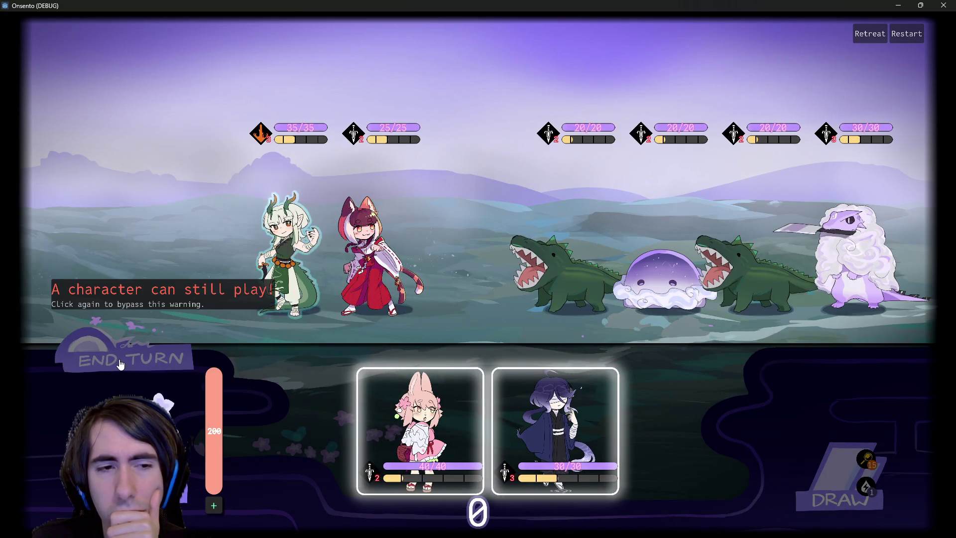
pyautogui.click(420, 429)
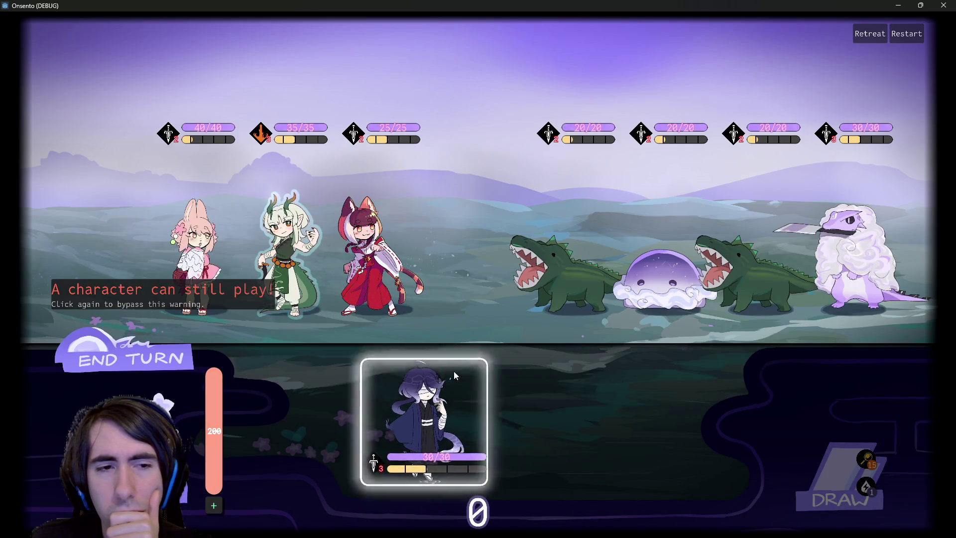
pyautogui.click(453, 378)
pyautogui.click(139, 369)
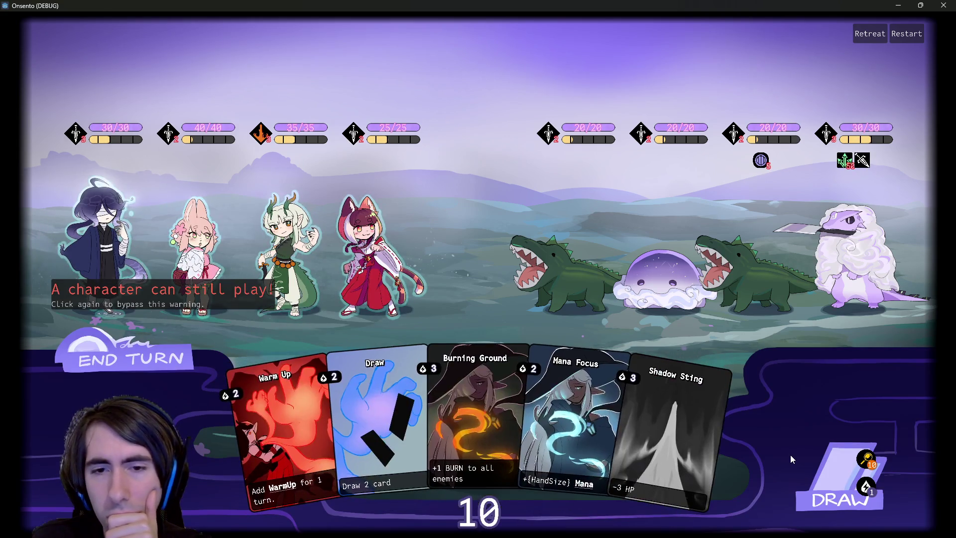
pyautogui.moveTo(474, 407); pyautogui.dragTo(461, 263)
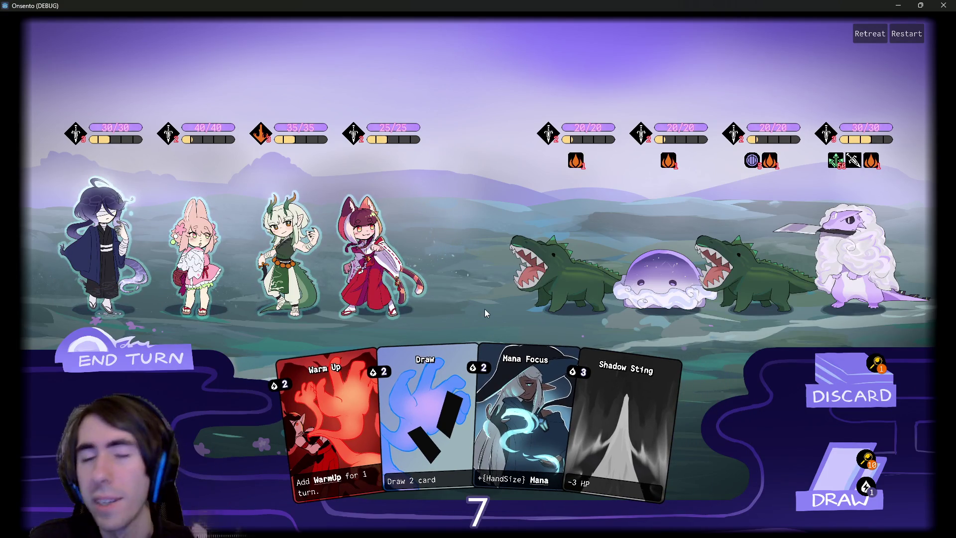
pyautogui.click(130, 356)
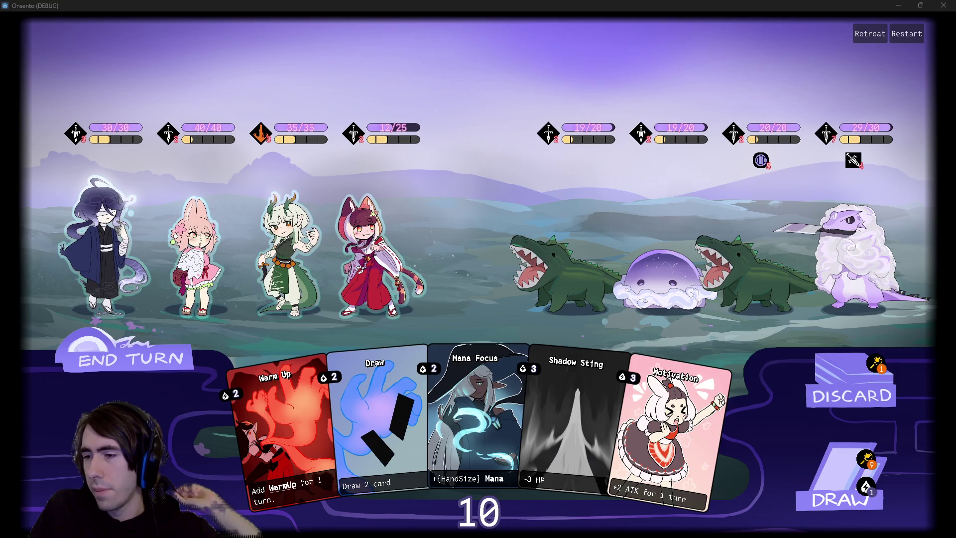
# Check git status in PowerShell and stage the burningGround.json card file
pyautogui.hotkey('alt', 'Tab')
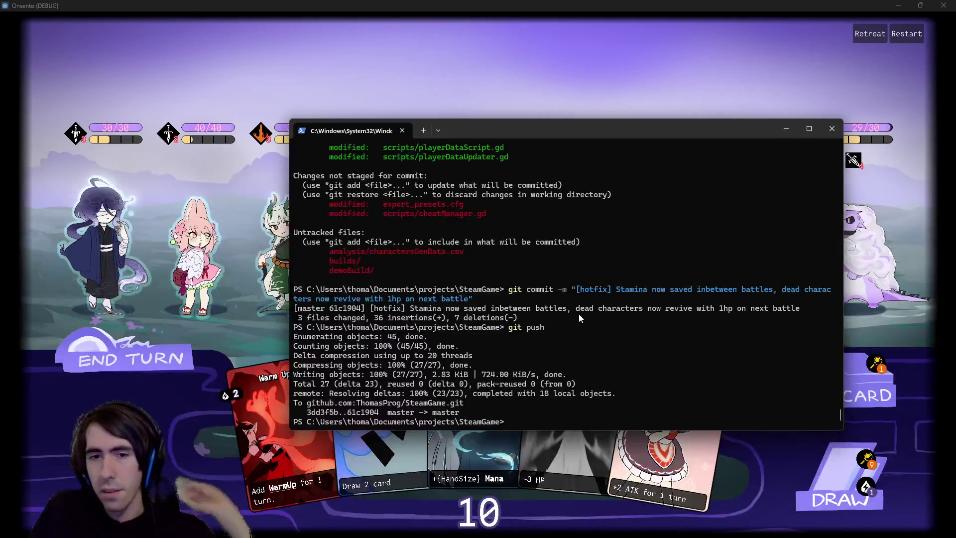
pyautogui.moveTo(578, 313); pyautogui.dragTo(616, 308)
pyautogui.write('git status')
pyautogui.press('Return')
pyautogui.write('git add')
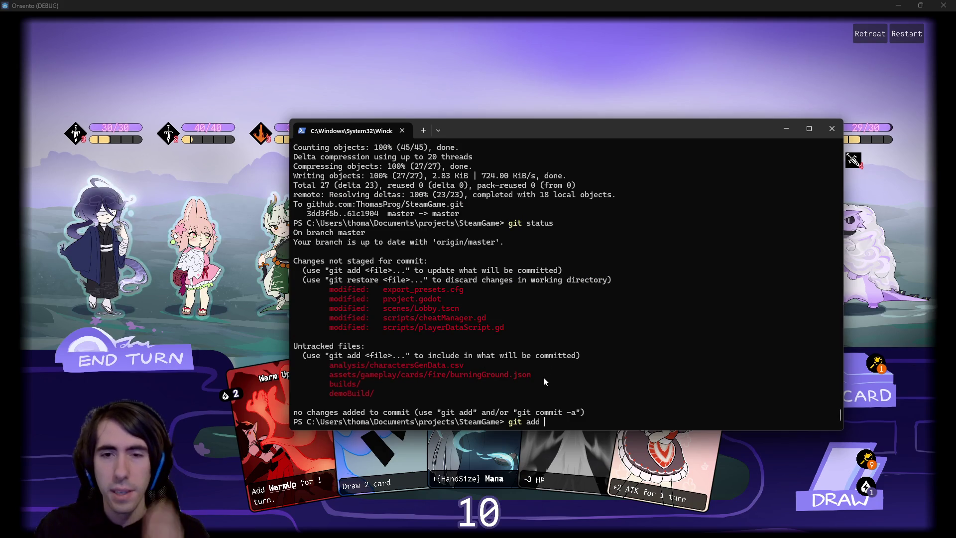
pyautogui.moveTo(541, 376)
pyautogui.mouseDown()
pyautogui.moveTo(325, 367)
pyautogui.moveTo(327, 377)
pyautogui.mouseUp()
pyautogui.rightClick(327, 378)
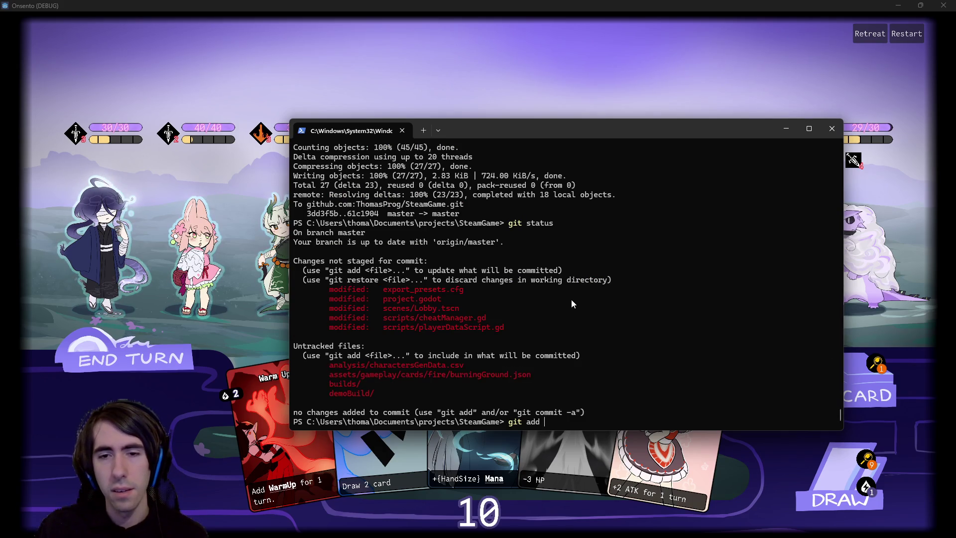
pyautogui.rightClick(573, 298)
# Commit it with the message "[MAD-193] BurningGround added" and push to the remote
pyautogui.write('git commit -m ""')
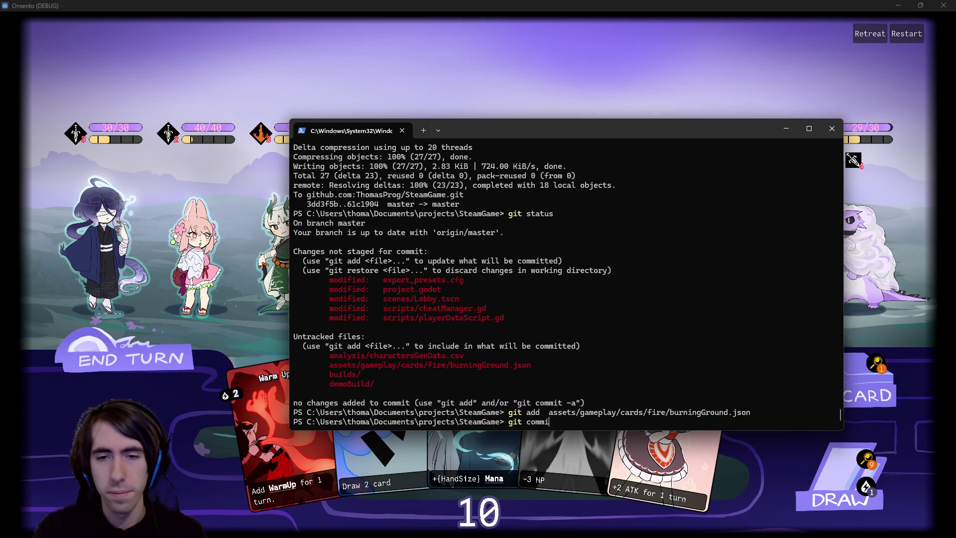
pyautogui.press('Left')
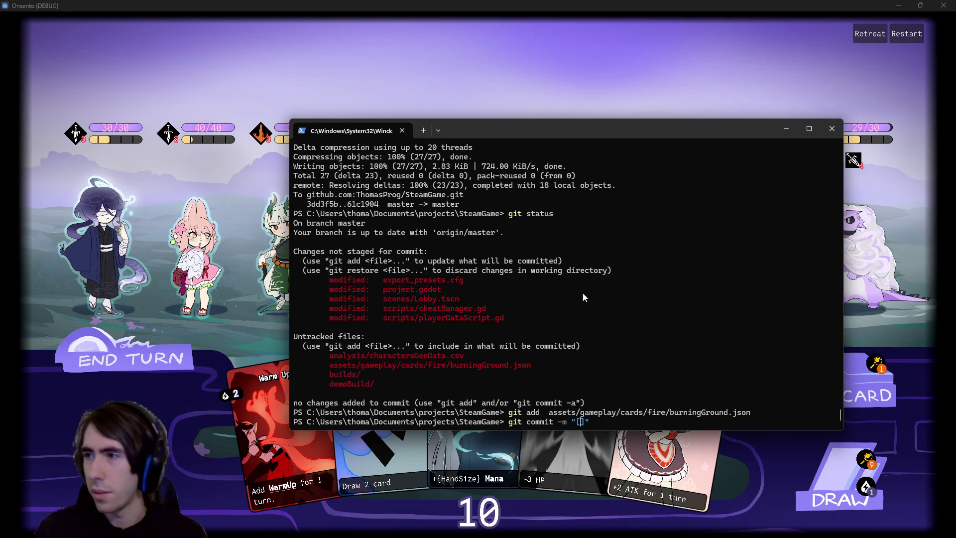
pyautogui.hotkey('alt', 'Tab')
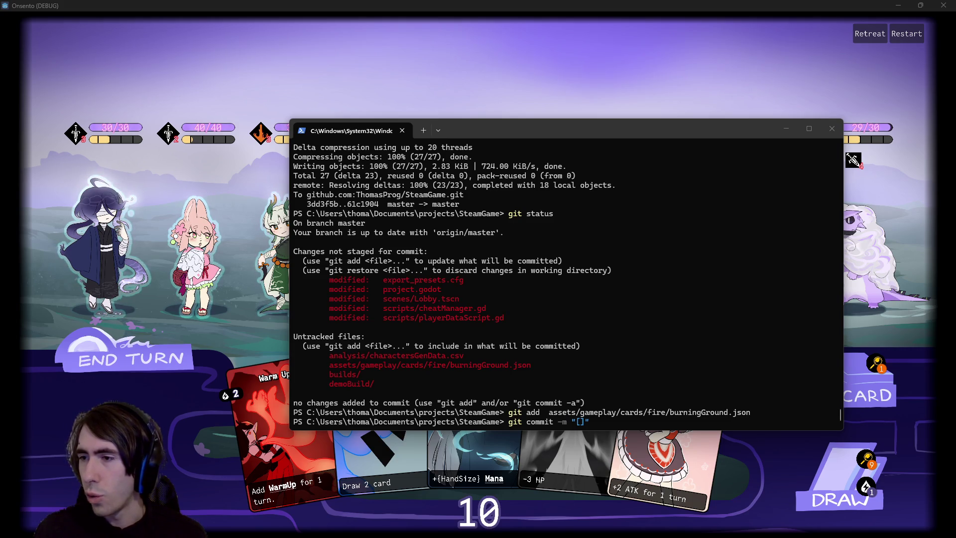
pyautogui.click(736, 330)
pyautogui.write('19')
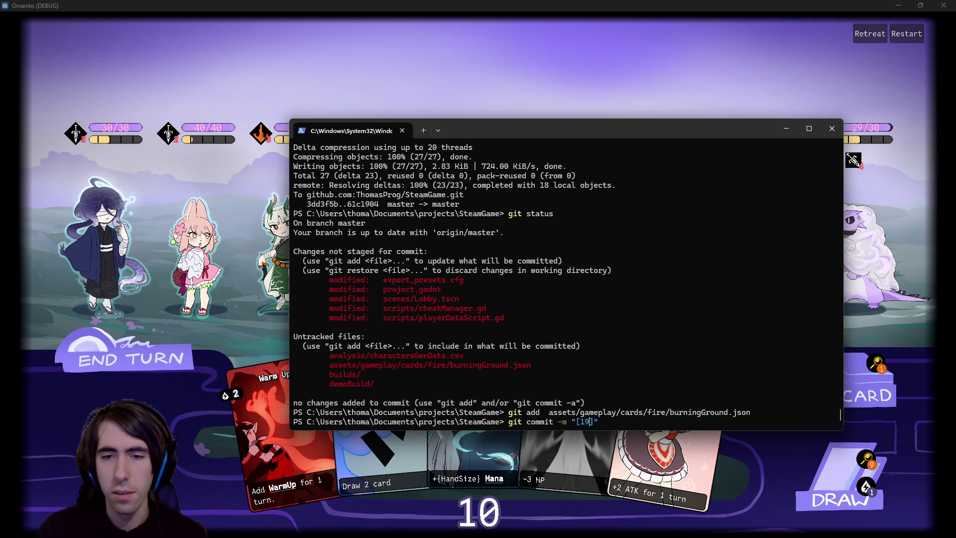
pyautogui.write('MAD-193')
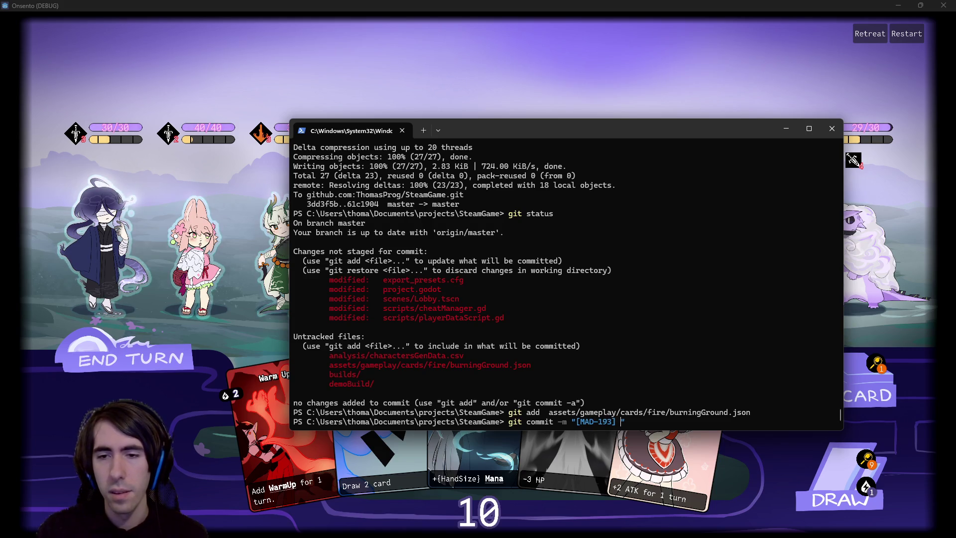
pyautogui.write('urningGround added')
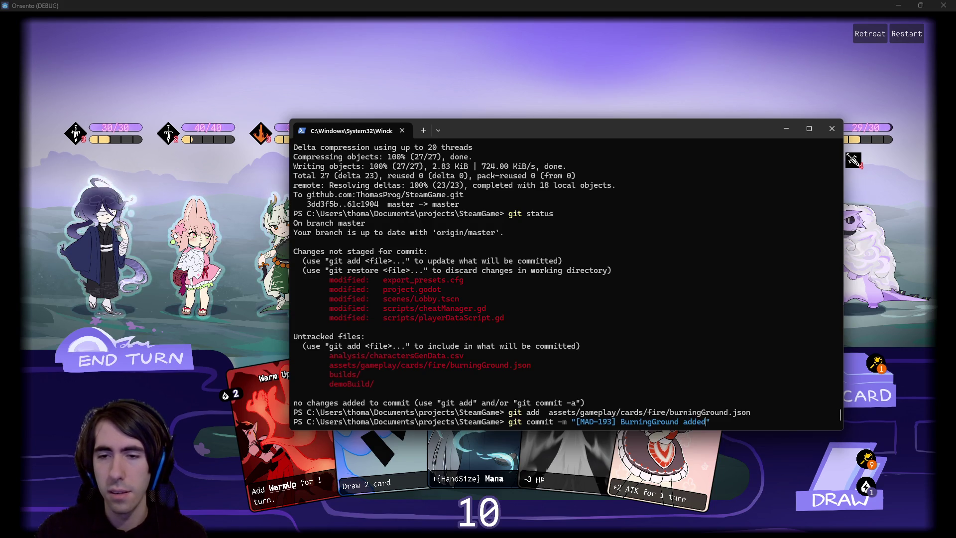
pyautogui.press('Return')
pyautogui.write('git push')
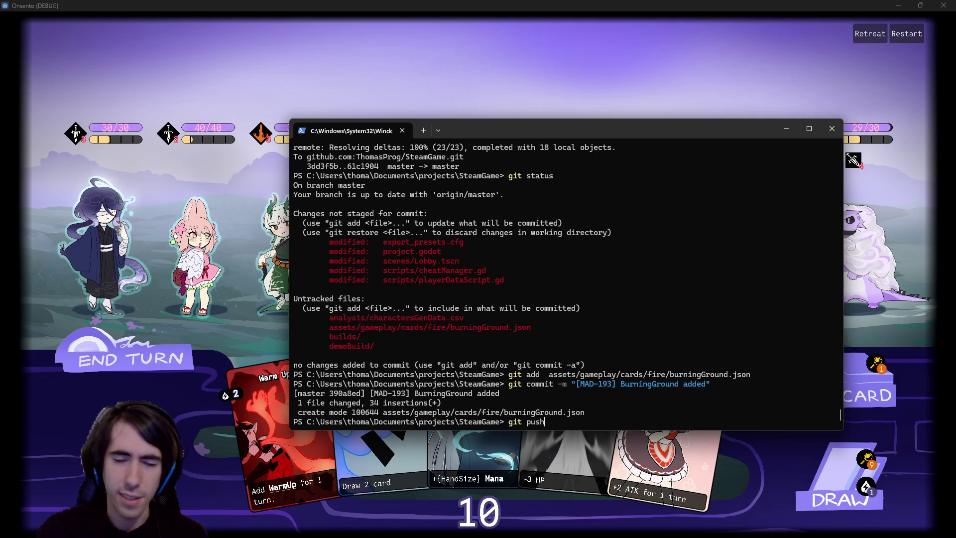
pyautogui.press('Return')
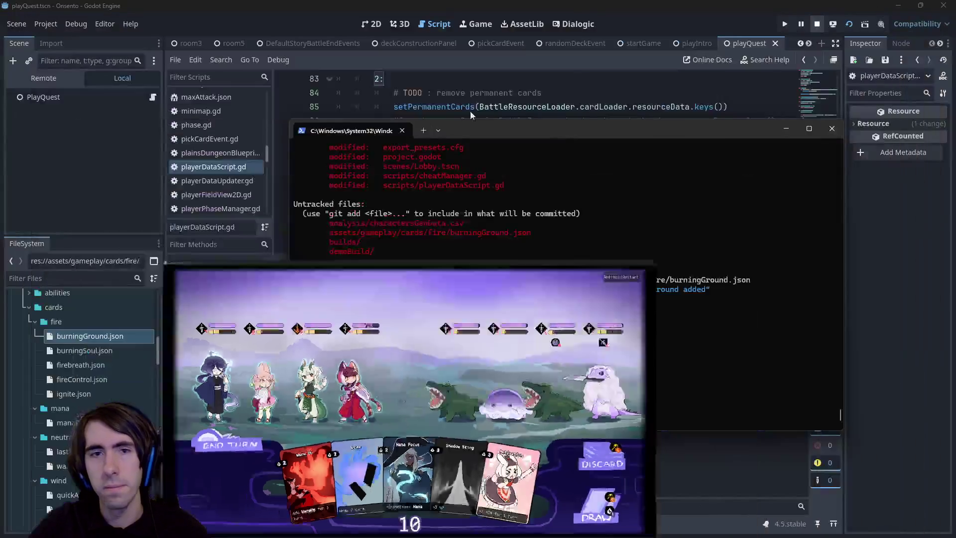
# Open burningGround.json and change the card's cost from 3 to 2, then save
pyautogui.click(102, 315)
pyautogui.doubleClick(100, 335)
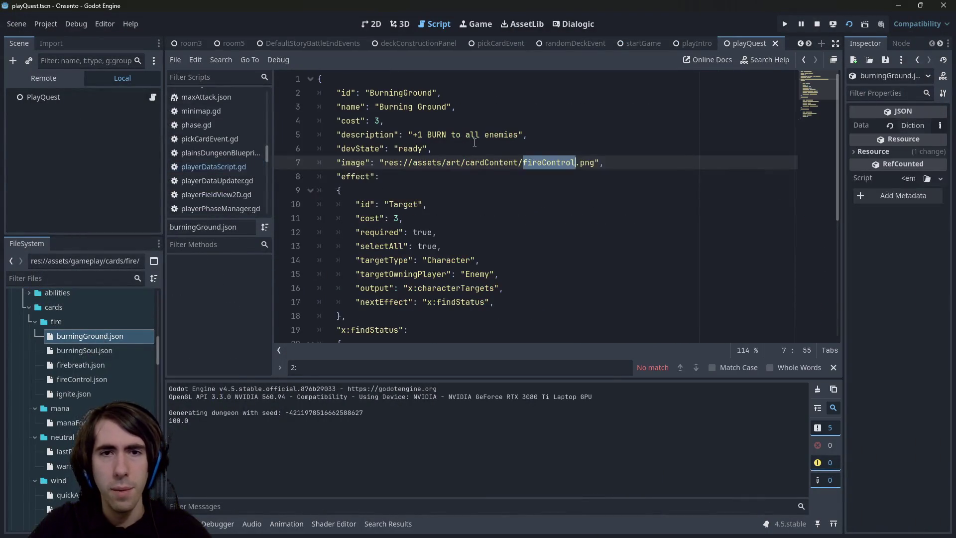
pyautogui.click(384, 119)
pyautogui.press('BackSpace')
pyautogui.write('2')
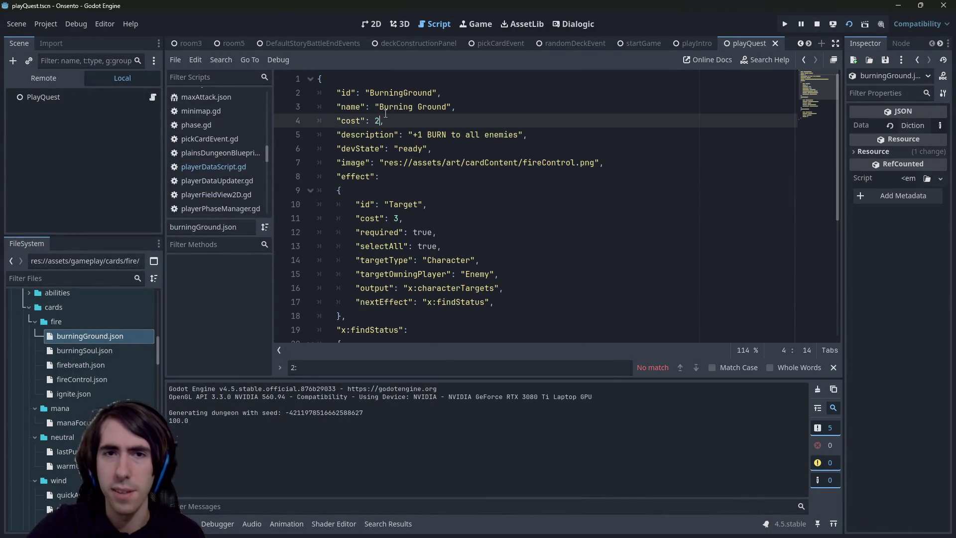
pyautogui.click(437, 137)
pyautogui.hotkey('ctrl', 's')
# Change the Target effect's cost from 3 to 2 and save the file
pyautogui.click(398, 205)
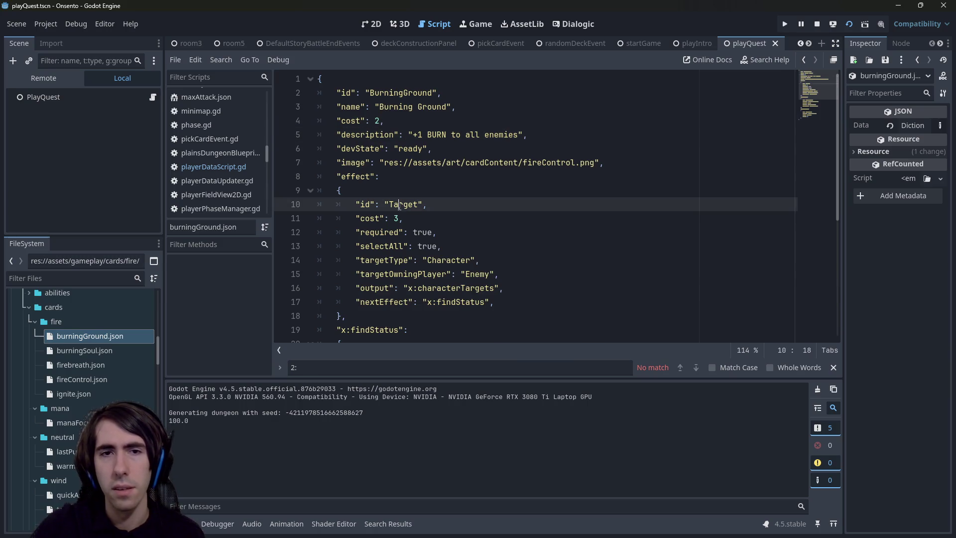
pyautogui.press('Down')
pyautogui.press('BackSpace')
pyautogui.write('2')
pyautogui.hotkey('ctrl', 's')
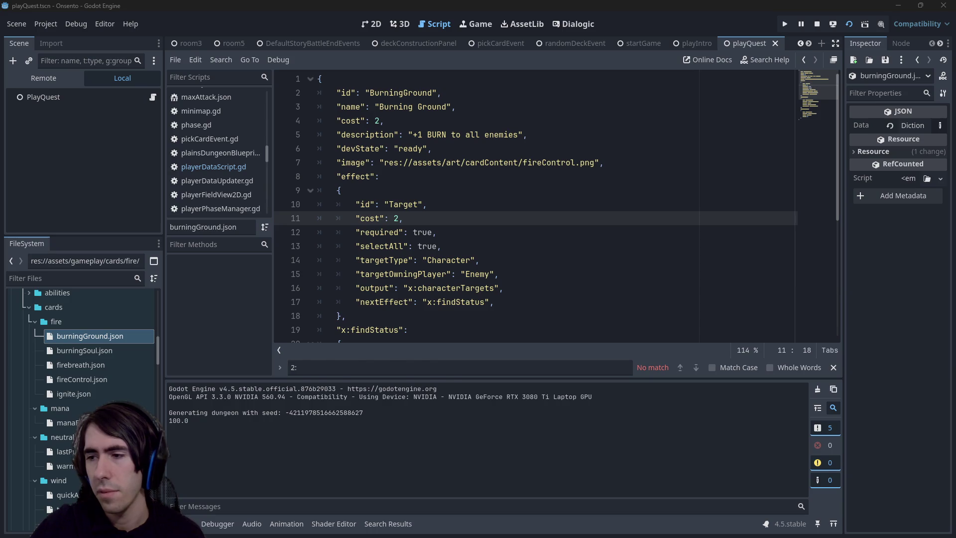
pyautogui.hotkey('alt', 'Tab')
pyautogui.write('git res')
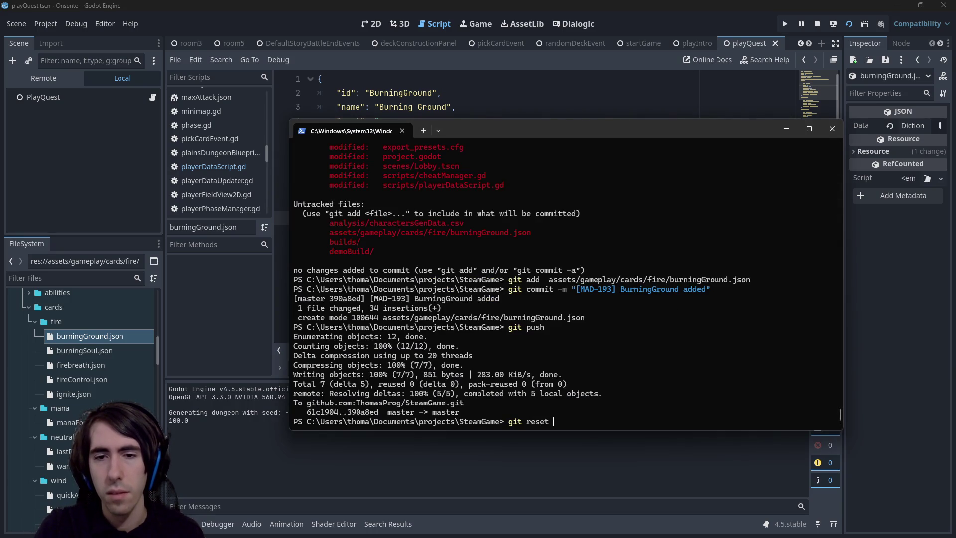
pyautogui.write('EAD')
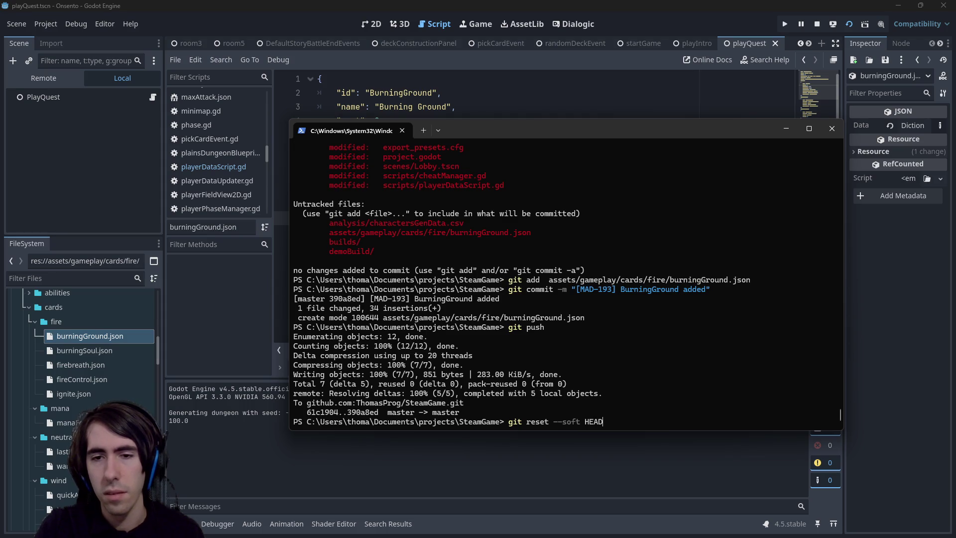
pyautogui.write('~1')
# Soft-reset the last commit, restage burningGround.json, recommit with the same message, and force-push with lease
pyautogui.press('Return')
pyautogui.write('git status')
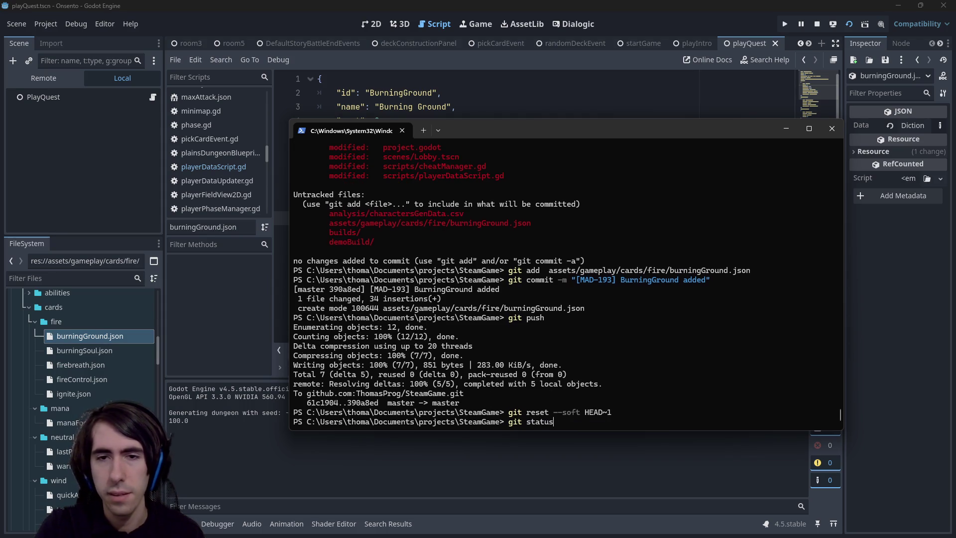
pyautogui.press('Return')
pyautogui.write('git add')
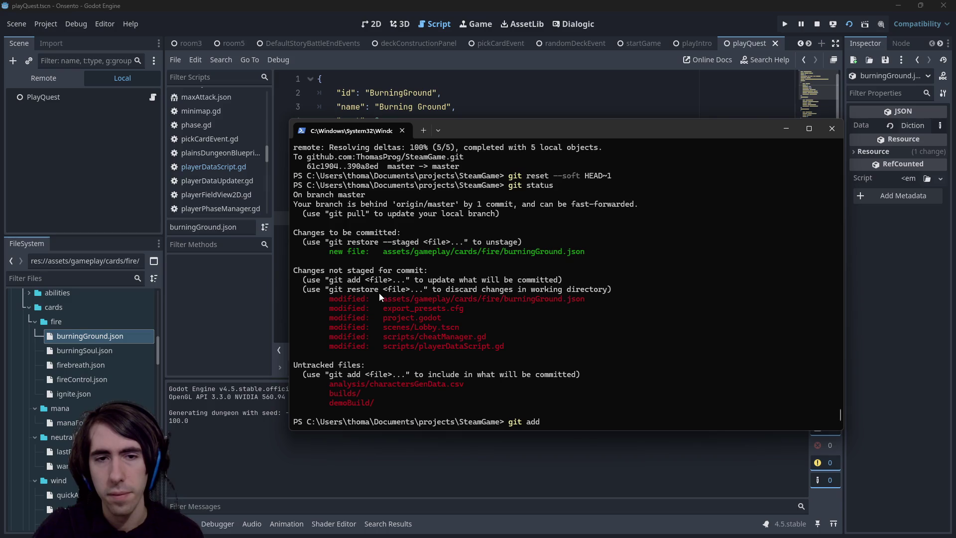
pyautogui.moveTo(380, 295)
pyautogui.mouseDown()
pyautogui.moveTo(530, 290)
pyautogui.moveTo(584, 299)
pyautogui.mouseUp()
pyautogui.rightClick(610, 299)
pyautogui.rightClick(610, 299)
pyautogui.press('Return')
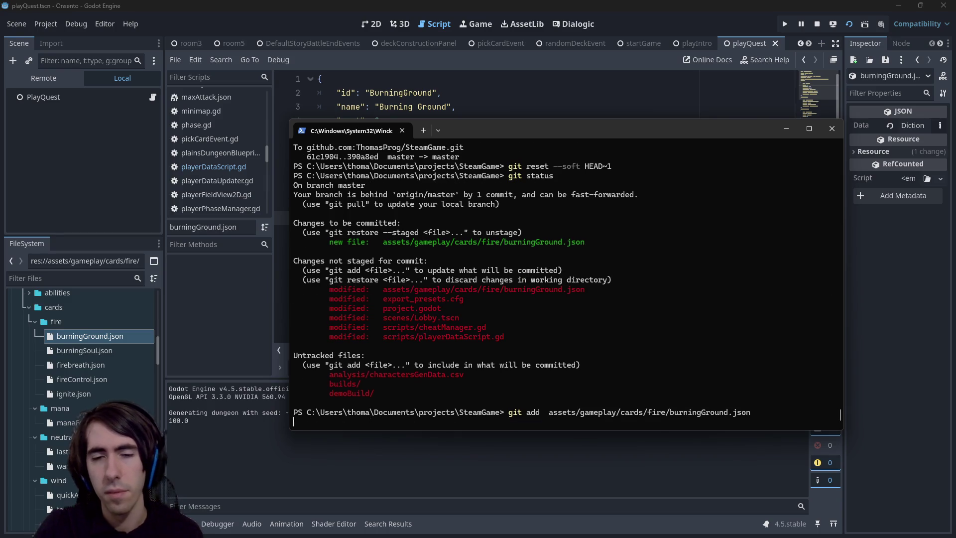
pyautogui.press('Up')
pyautogui.press('Up')
pyautogui.press('Up')
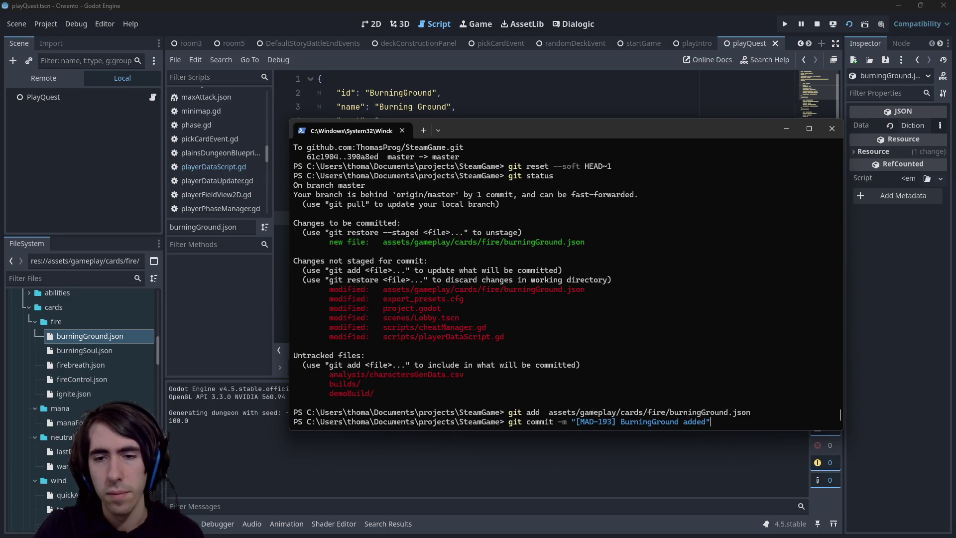
pyautogui.press('Return')
pyautogui.write('git push --f')
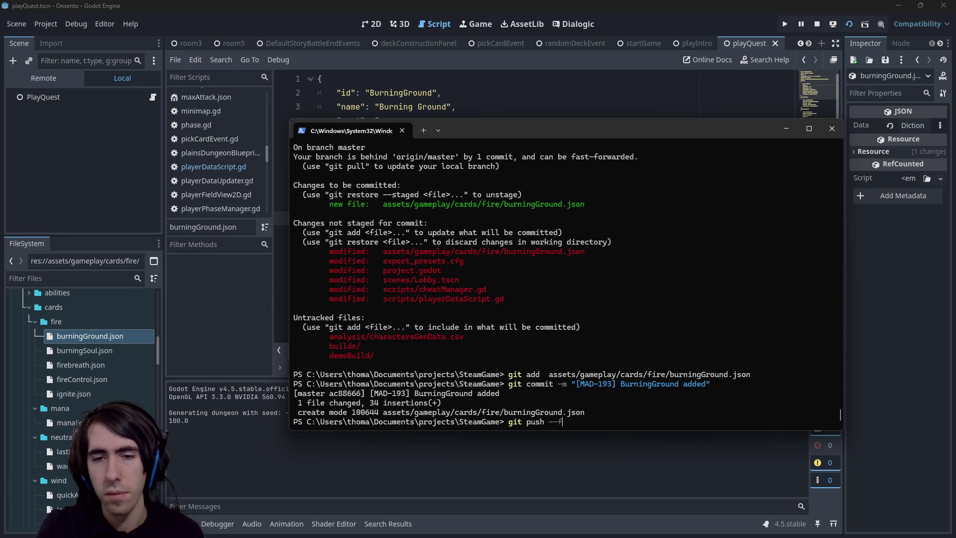
pyautogui.write('ith-leaseas')
pyautogui.press('Return')
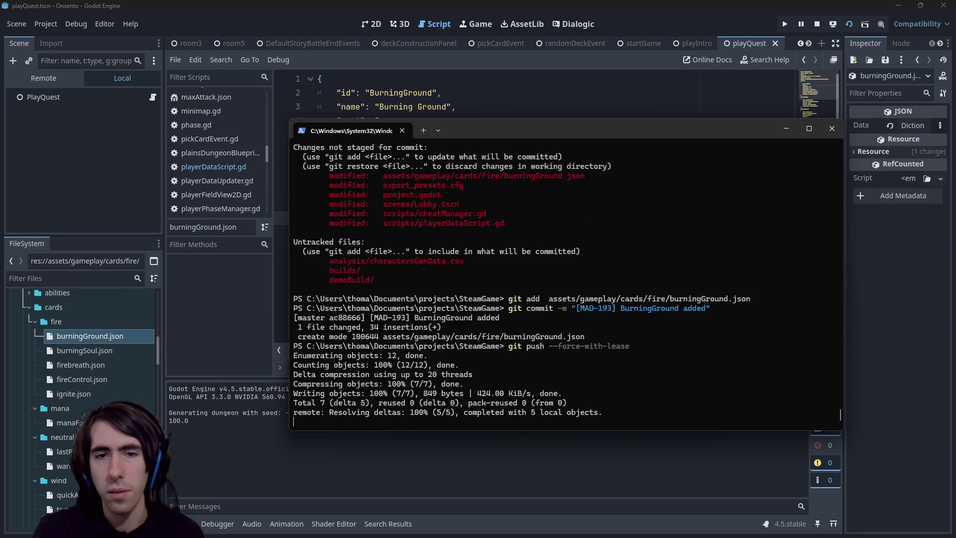
# Check git status and view the diff of the remaining uncommitted changes
pyautogui.write('git status')
pyautogui.press('Return')
pyautogui.write('git ad')
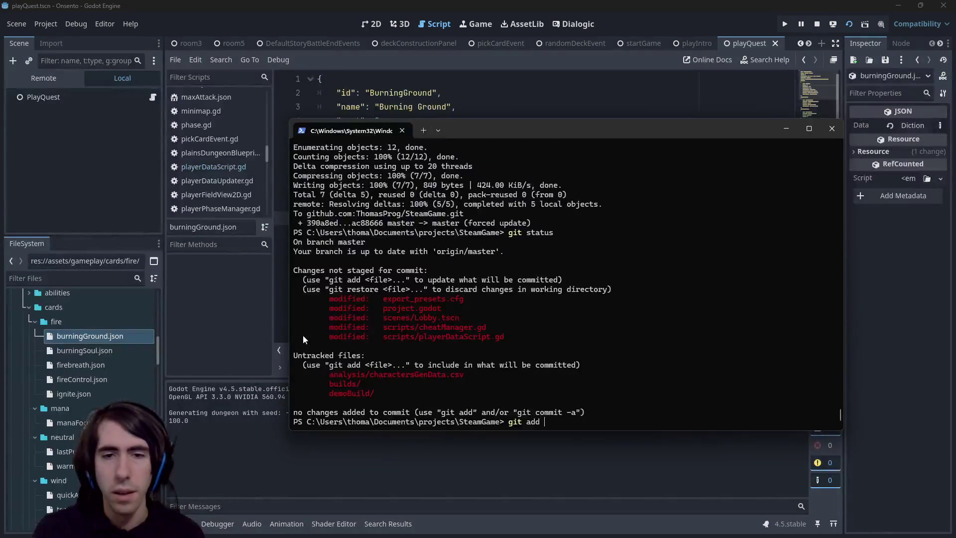
pyautogui.moveTo(381, 338); pyautogui.dragTo(521, 338)
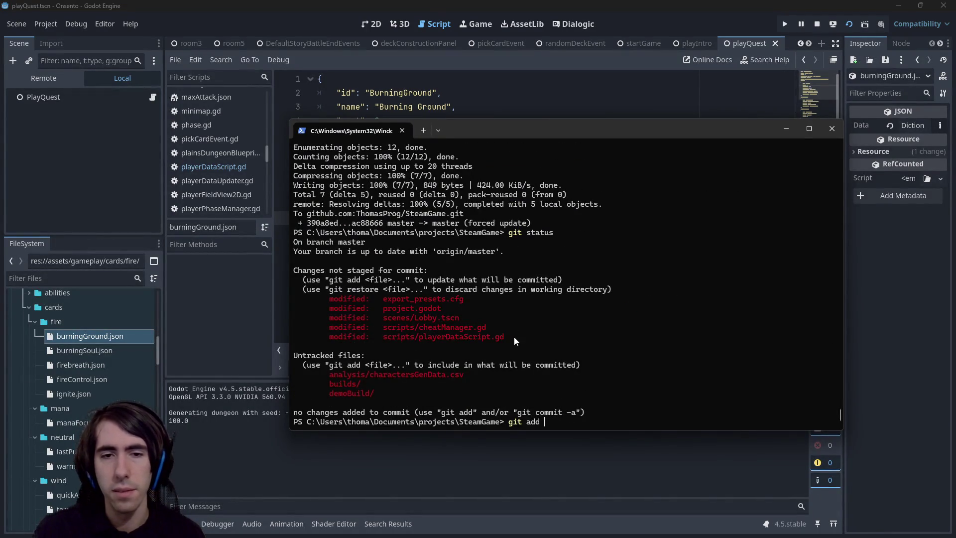
pyautogui.press('BackSpace')
pyautogui.press('BackSpace')
pyautogui.press('BackSpace')
pyautogui.write('d')
pyautogui.press('Return')
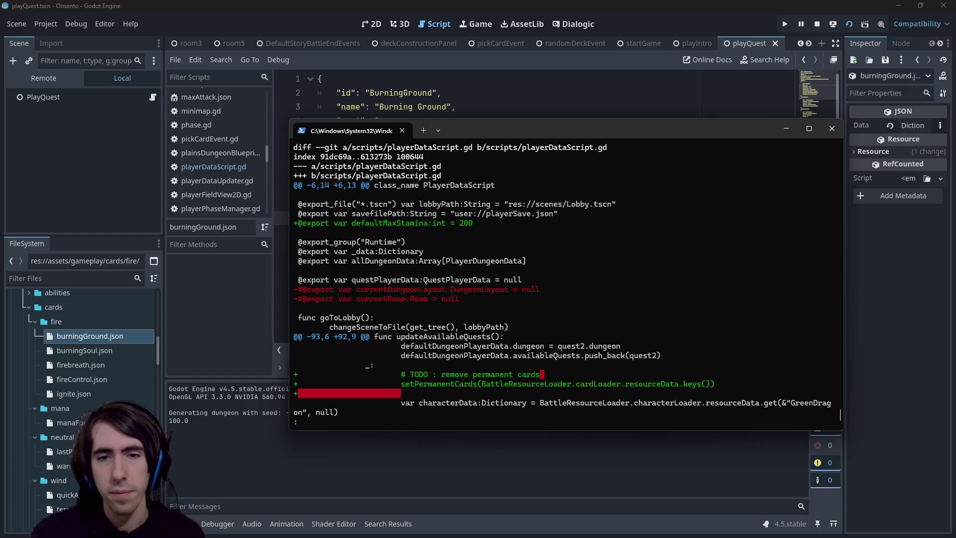
# Recheck git status and copy the Lobby.tscn path without staging it
pyautogui.write('qgit')
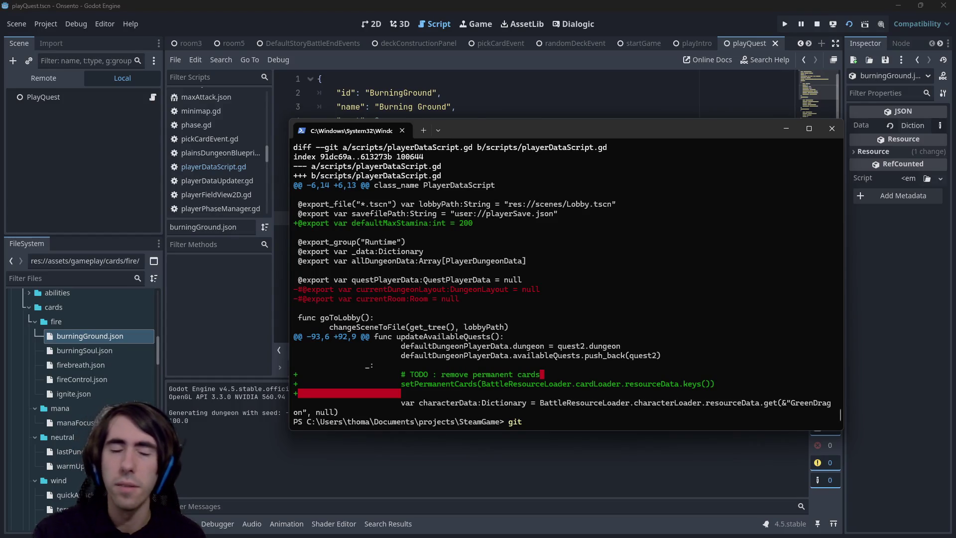
pyautogui.write('statu')
pyautogui.press('Return')
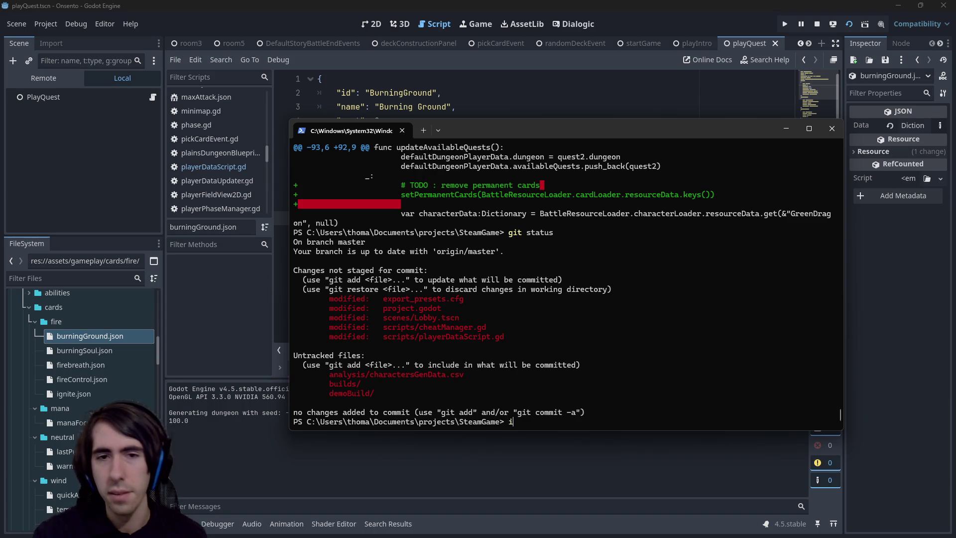
pyautogui.write('git add')
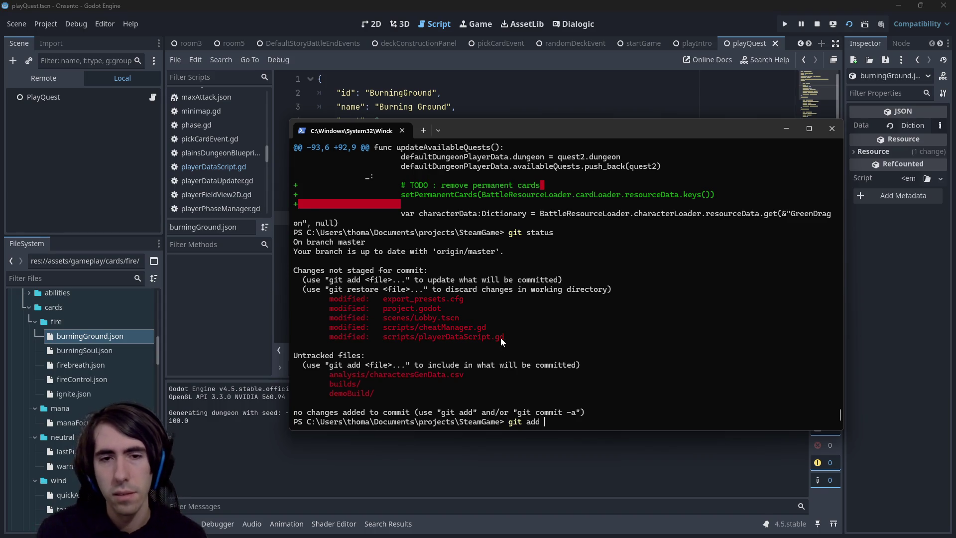
pyautogui.moveTo(381, 317); pyautogui.dragTo(466, 318)
pyautogui.hotkey('ctrl', 'c')
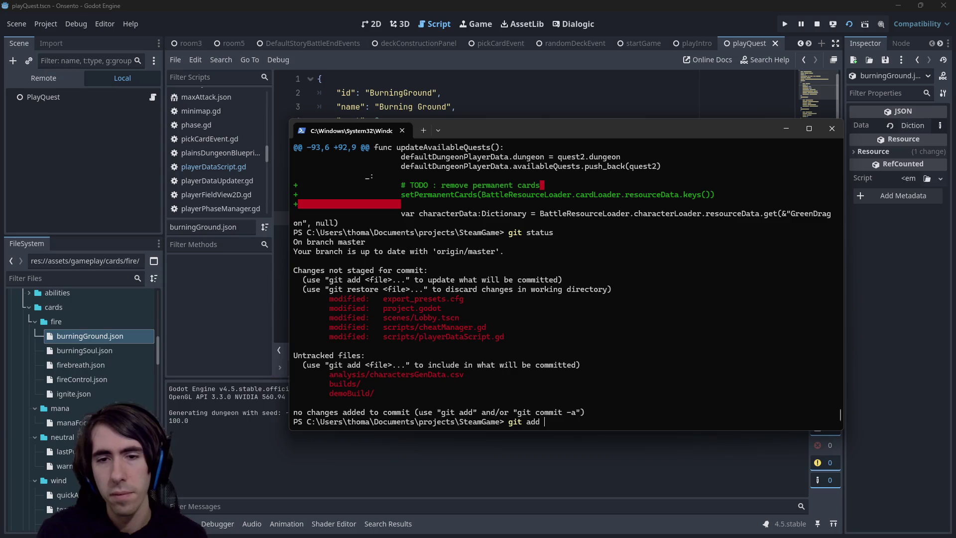
pyautogui.press('BackSpace')
pyautogui.press('BackSpace')
pyautogui.press('BackSpace')
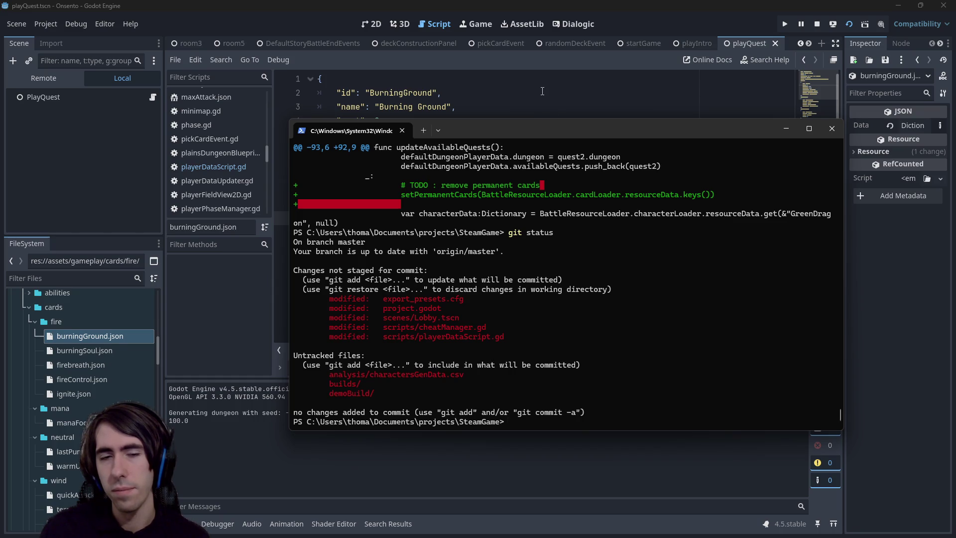
pyautogui.hotkey('alt', 'Tab')
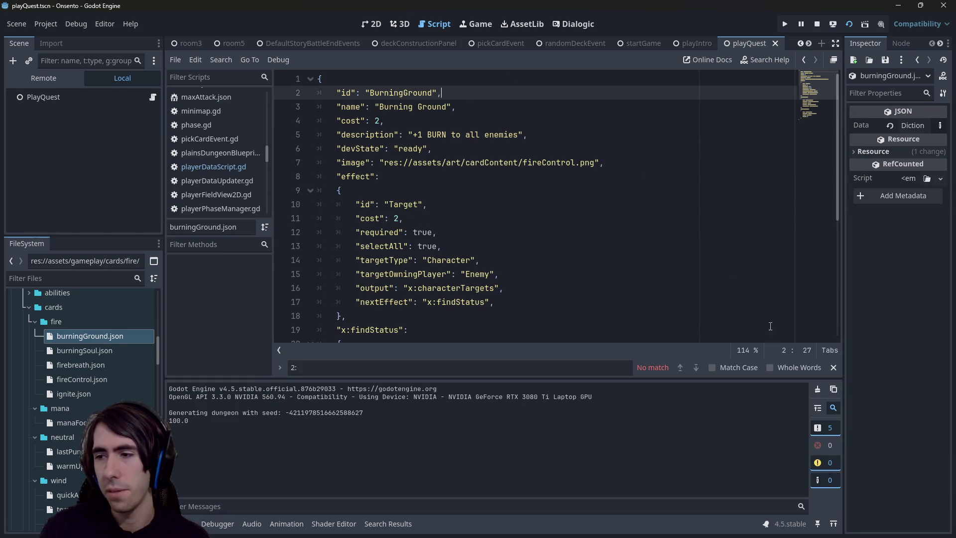
# Reopen burningGround.json and review its Target, TryAddStatus Burn, and ChangeStat chain with cost 2
pyautogui.click(403, 218)
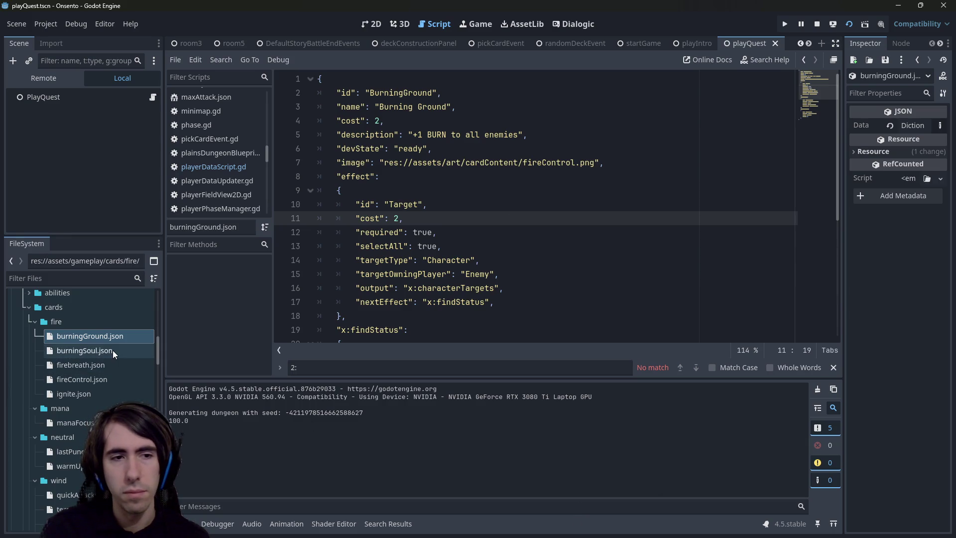
pyautogui.click(558, 298)
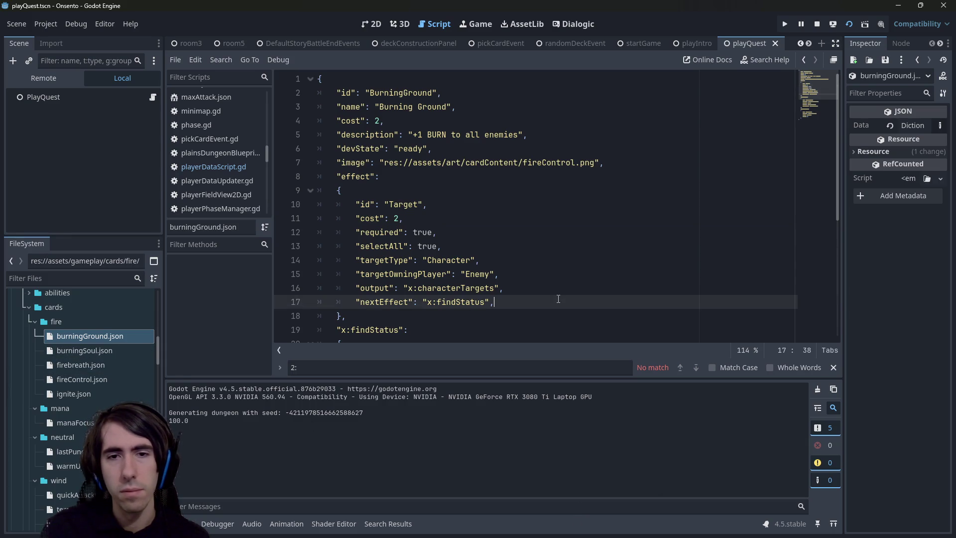
pyautogui.doubleClick(118, 333)
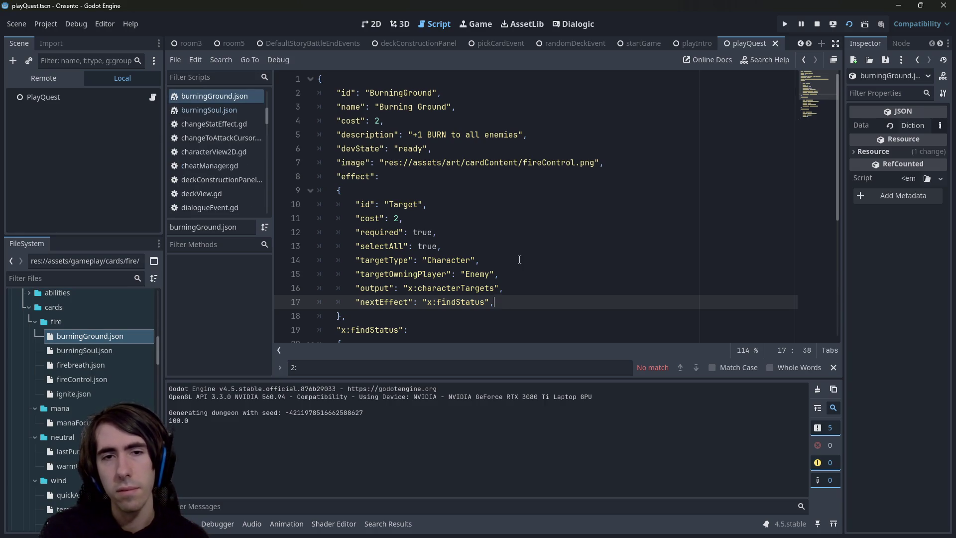
pyautogui.scroll(-5, 519, 259)
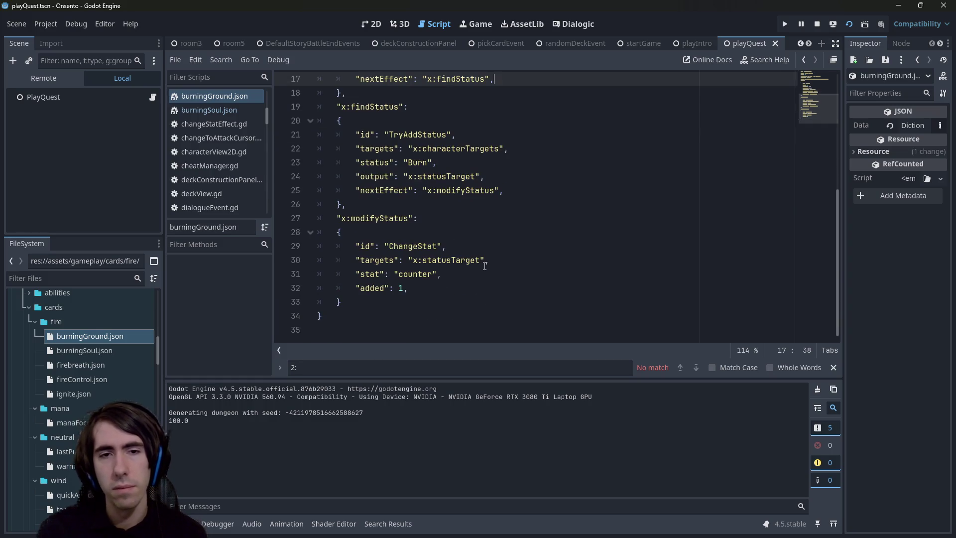
pyautogui.scroll(5, 486, 269)
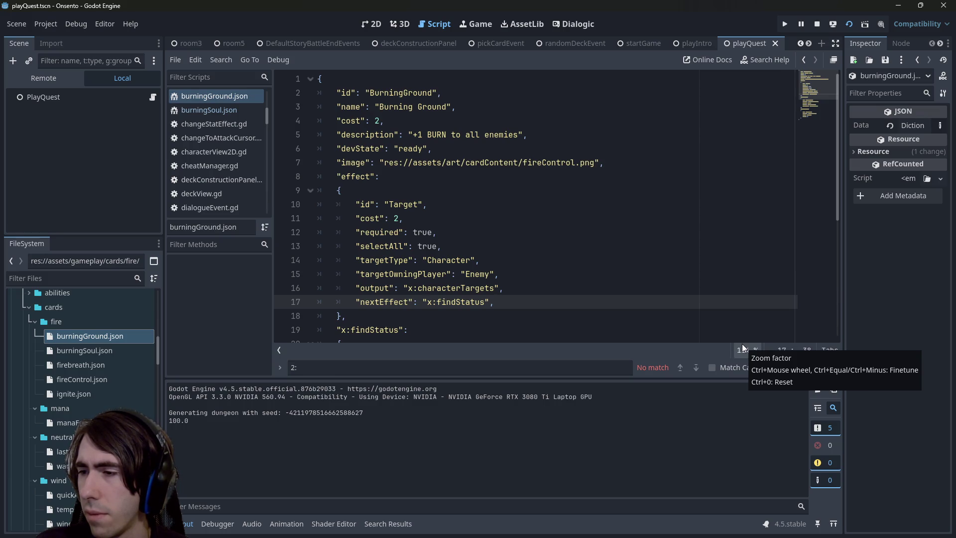
# Quick-open miniboss1.tscn by searching 'boss', show it in 2D, and run it with F6
pyautogui.click(483, 261)
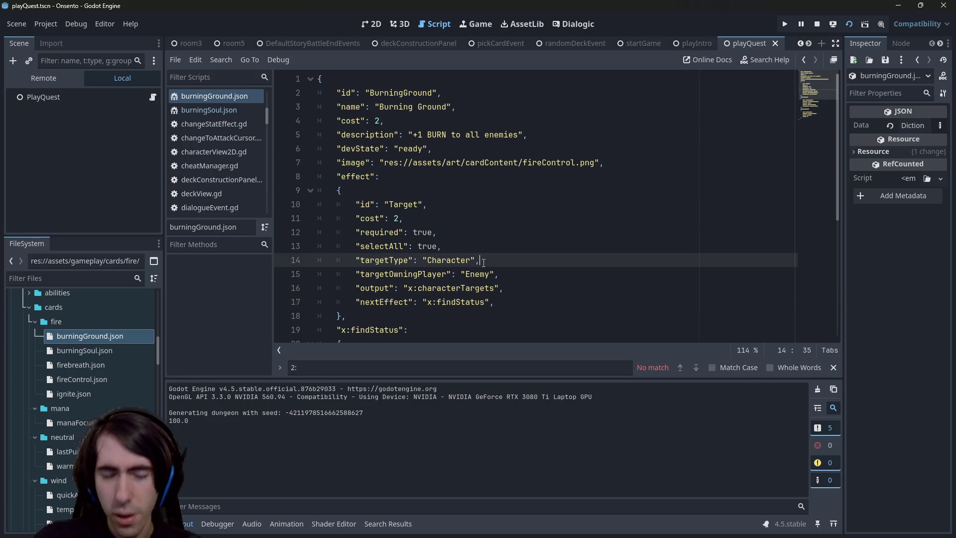
pyautogui.hotkey('alt', 'shift', 'o')
pyautogui.write('boss')
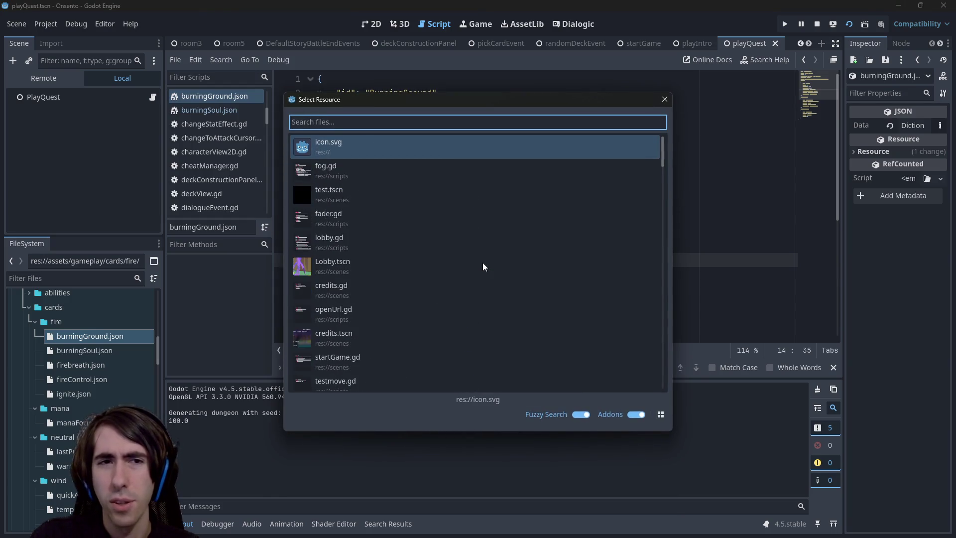
pyautogui.press('Down')
pyautogui.press('Down')
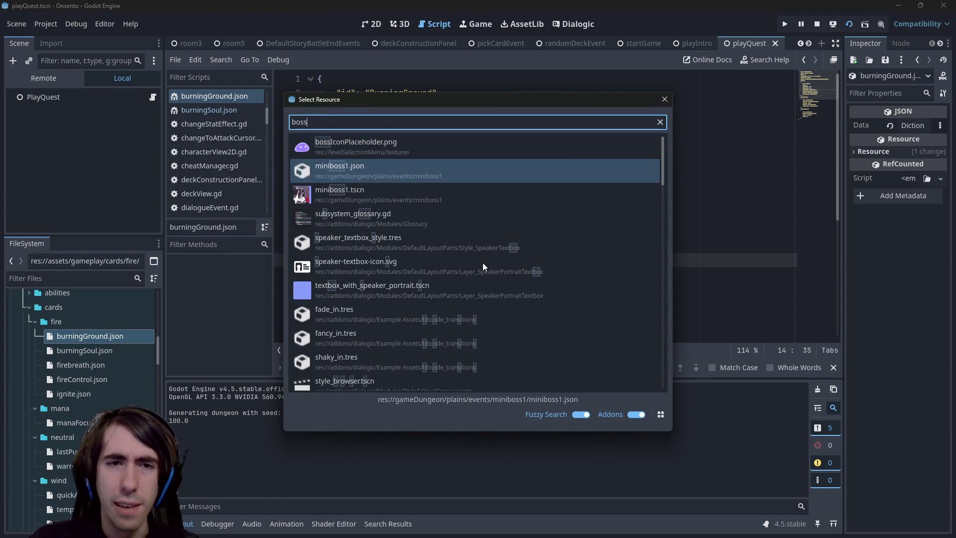
pyautogui.press('Return')
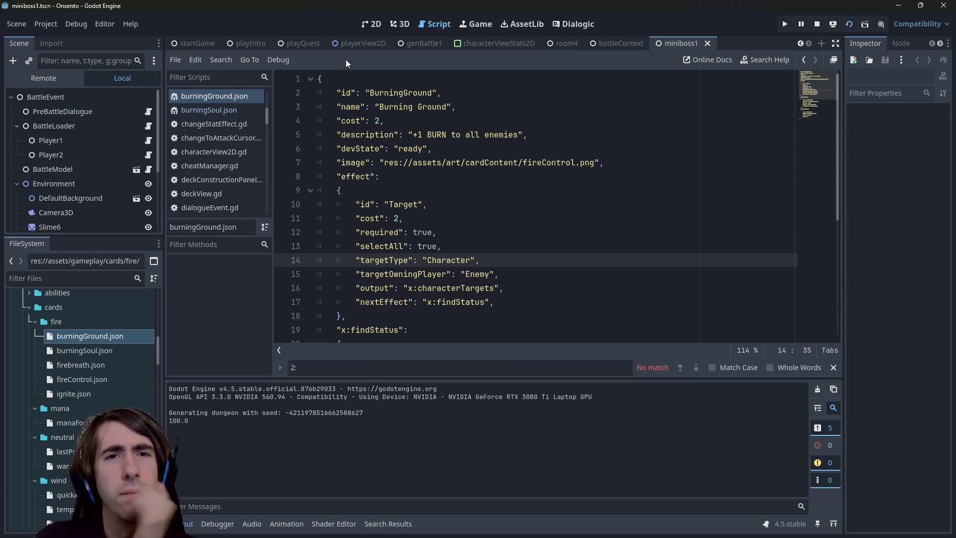
pyautogui.hotkey('ctrl', 'F1')
pyautogui.scroll(-6, 403, 222)
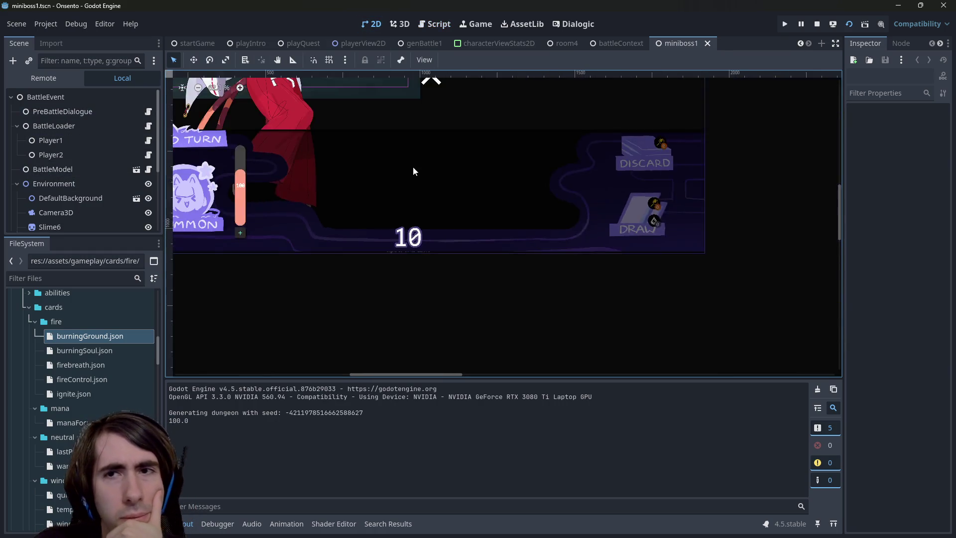
pyautogui.press('F6')
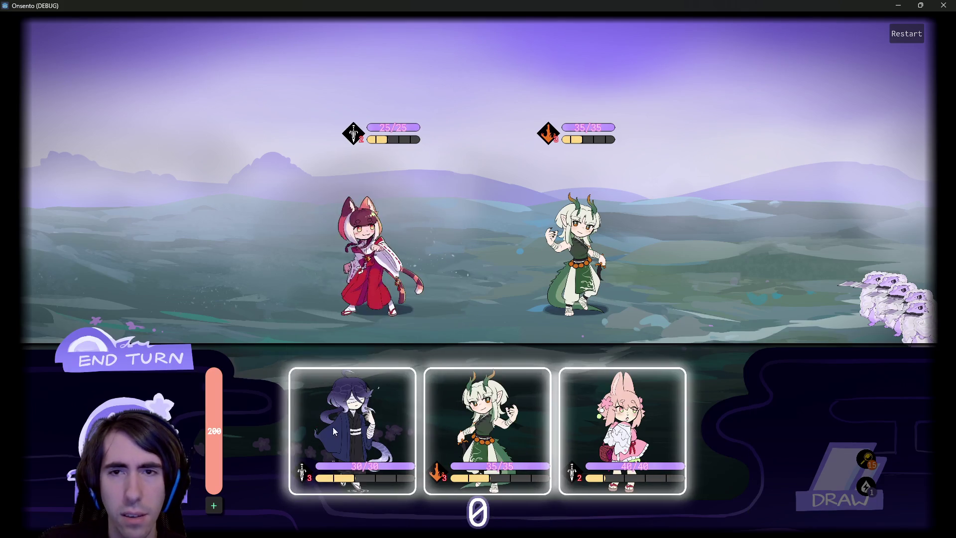
# Deploy the blue-haired and pink bunny allies, play Wind Control and Motivation, draw, attack, then end the turn
pyautogui.moveTo(352, 431); pyautogui.dragTo(320, 251)
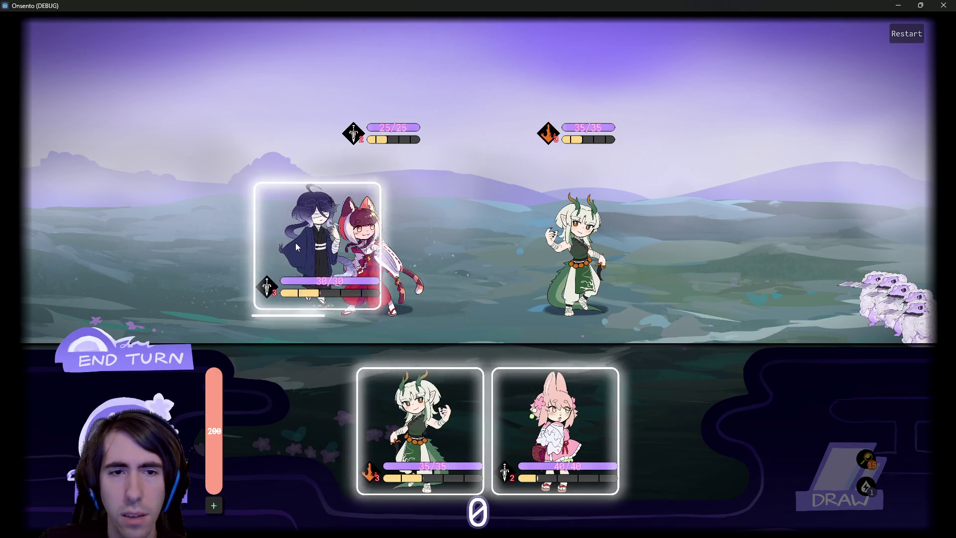
pyautogui.moveTo(555, 428)
pyautogui.mouseDown()
pyautogui.moveTo(423, 428)
pyautogui.moveTo(121, 187)
pyautogui.moveTo(125, 194)
pyautogui.mouseUp()
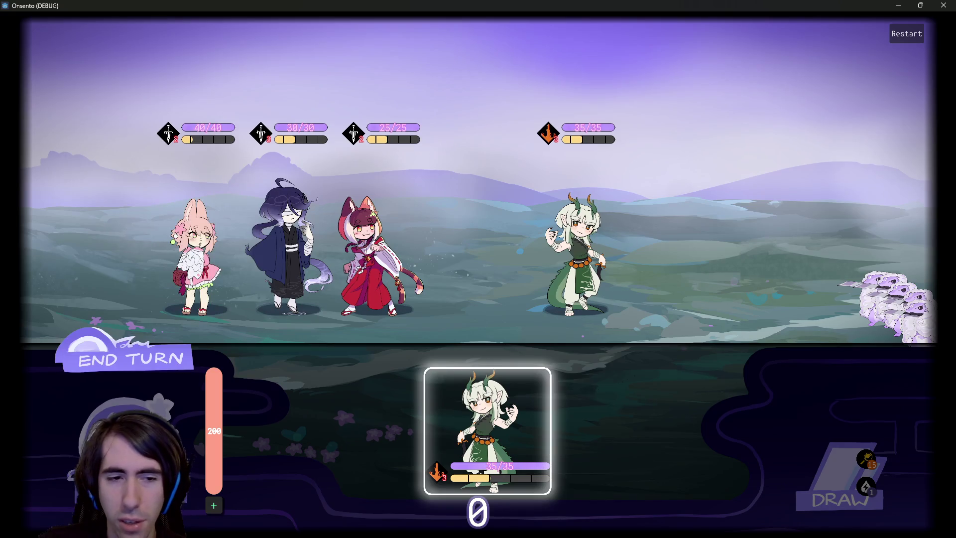
pyautogui.click(150, 358)
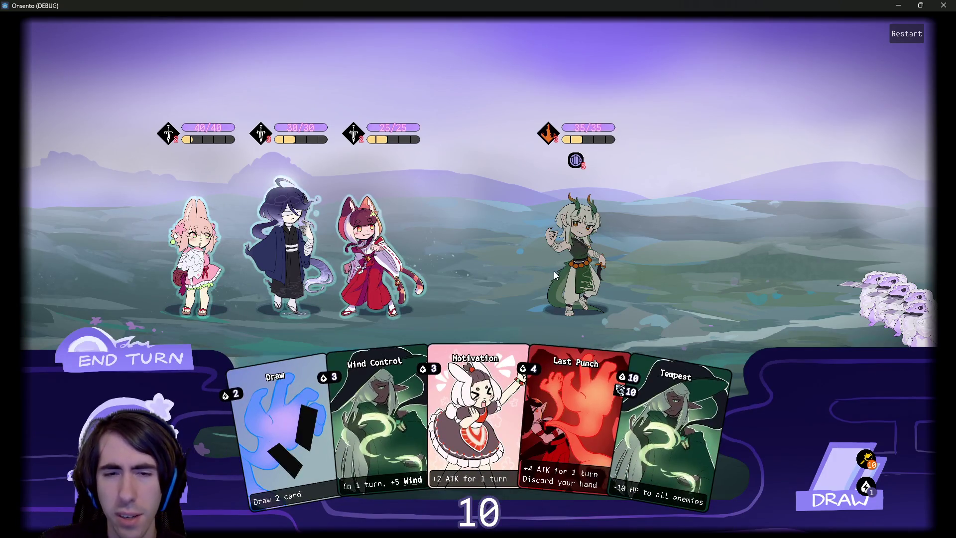
pyautogui.moveTo(479, 441)
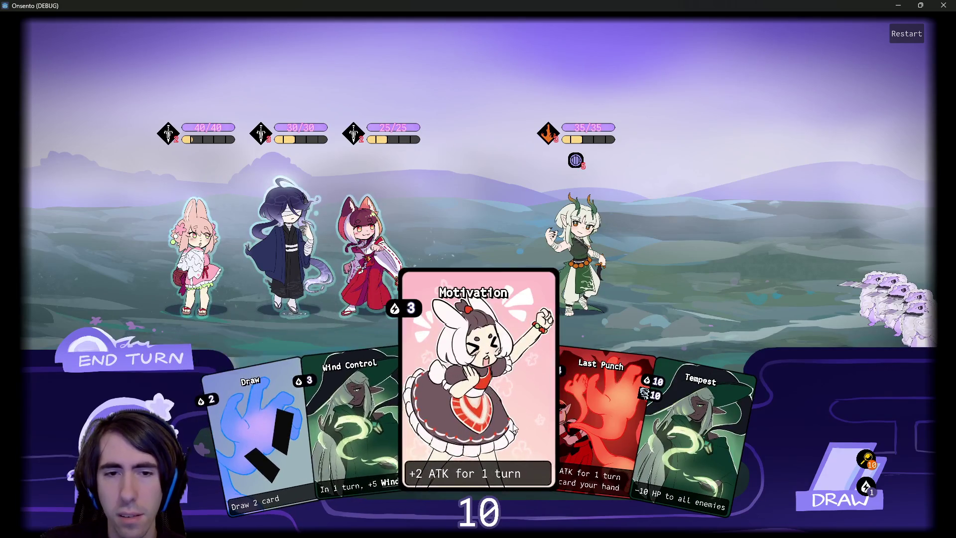
pyautogui.moveTo(359, 411); pyautogui.dragTo(372, 258)
pyautogui.moveTo(428, 399); pyautogui.dragTo(289, 239)
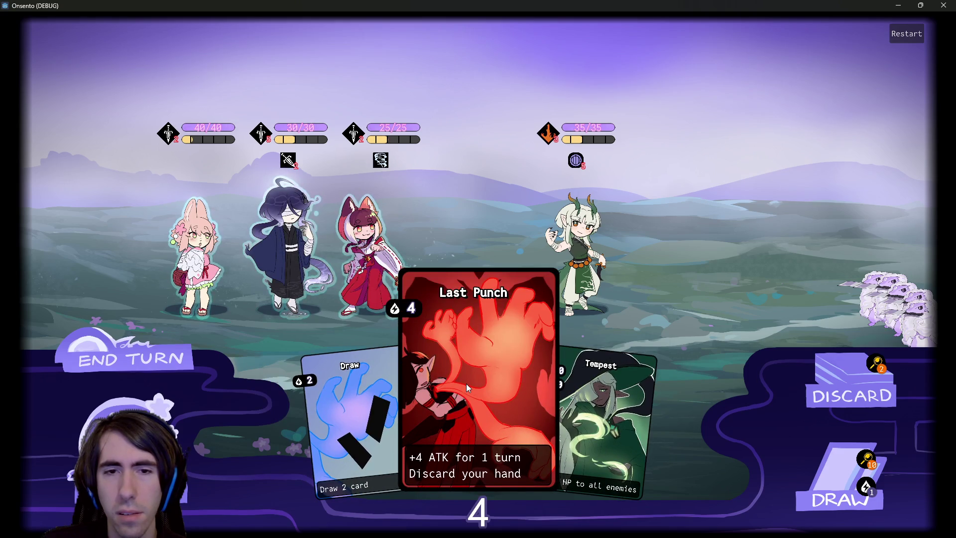
pyautogui.click(831, 477)
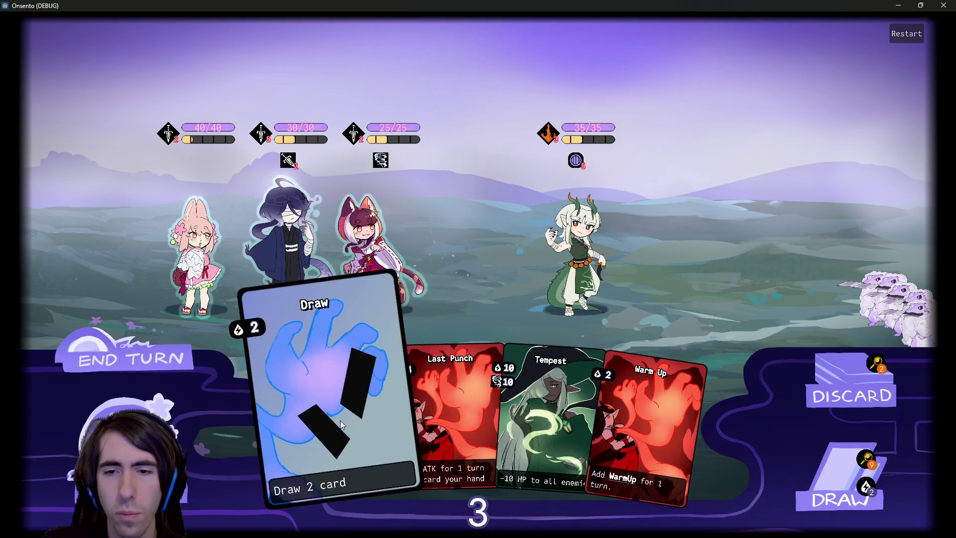
pyautogui.moveTo(339, 420); pyautogui.dragTo(396, 312)
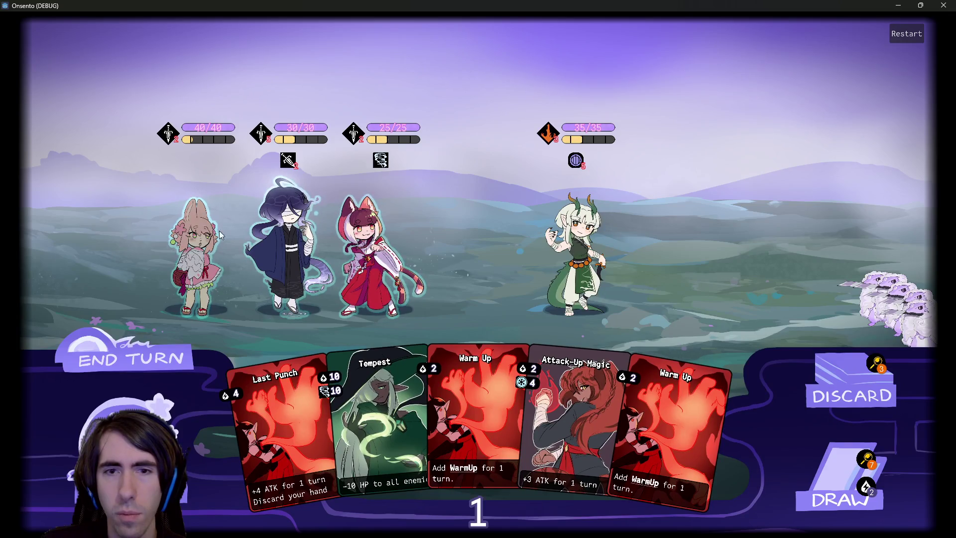
pyautogui.moveTo(371, 249); pyautogui.dragTo(572, 249)
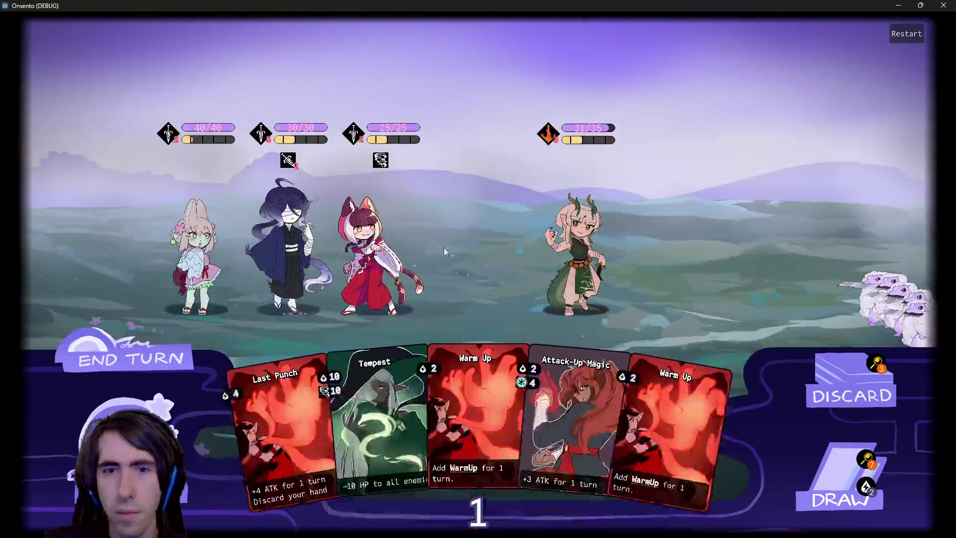
pyautogui.click(107, 353)
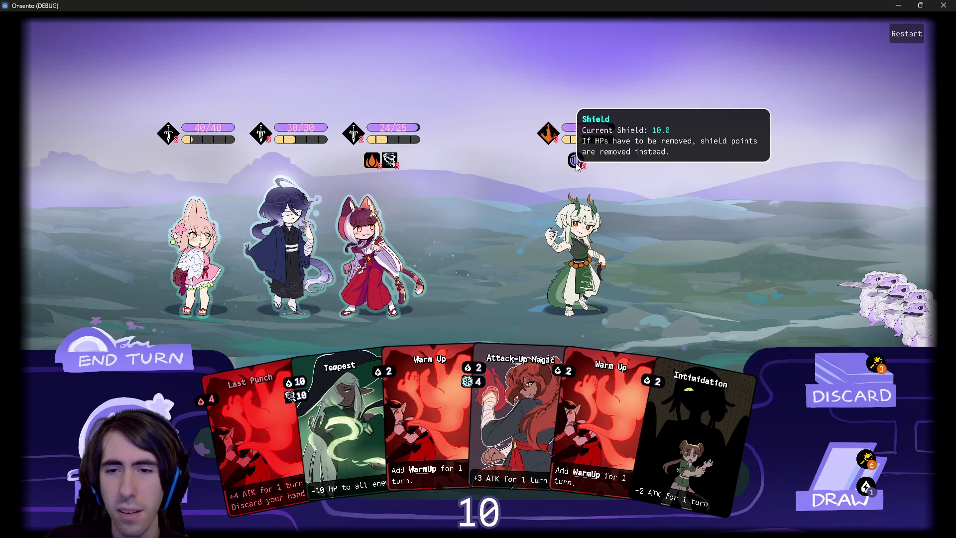
# Play Intimidation, draw Wind Control, give the fox-eared ally a Wind aura, and end the turn
pyautogui.click(670, 405)
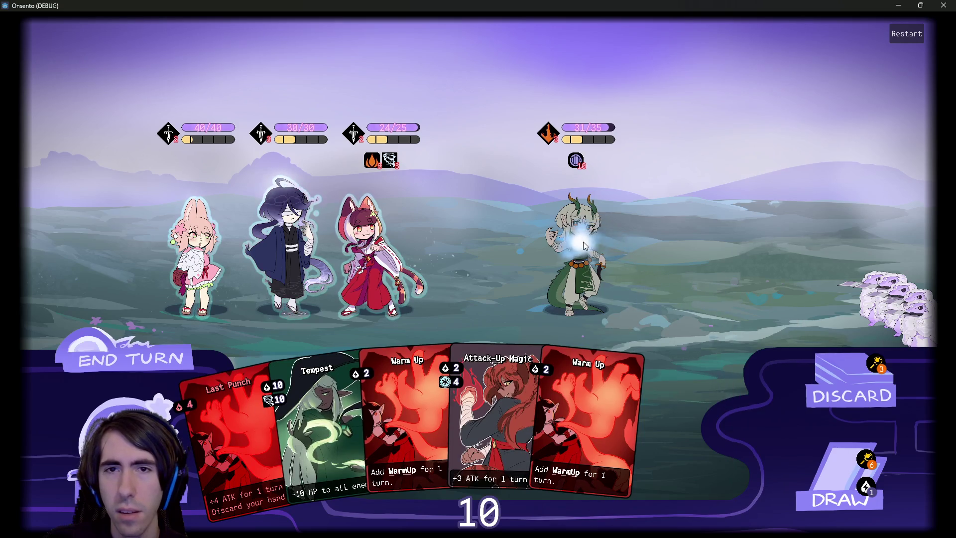
pyautogui.click(840, 495)
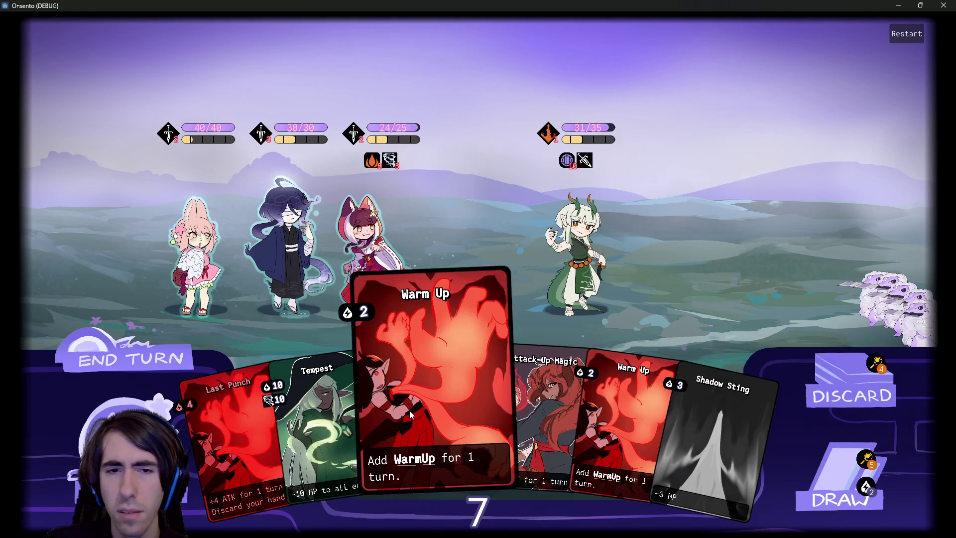
pyautogui.click(866, 460)
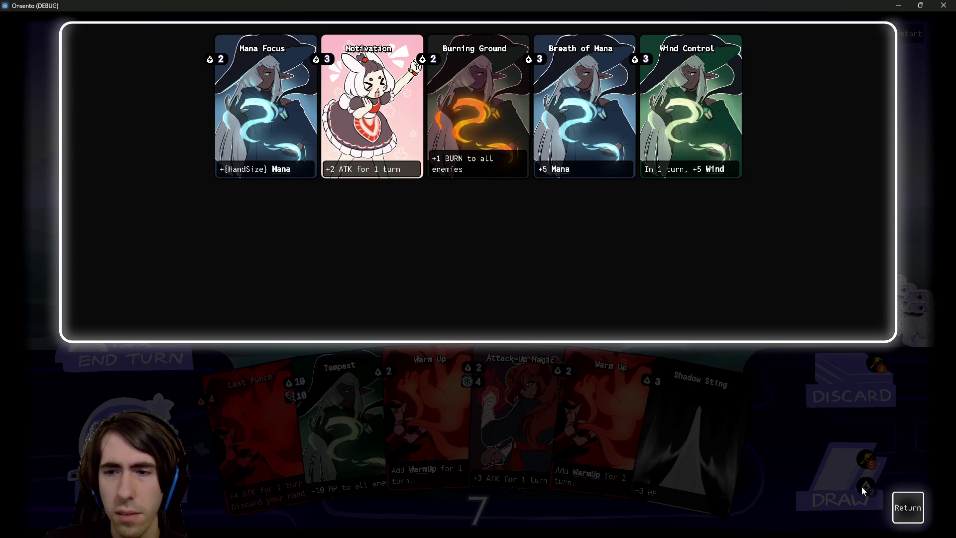
pyautogui.click(912, 503)
pyautogui.click(834, 473)
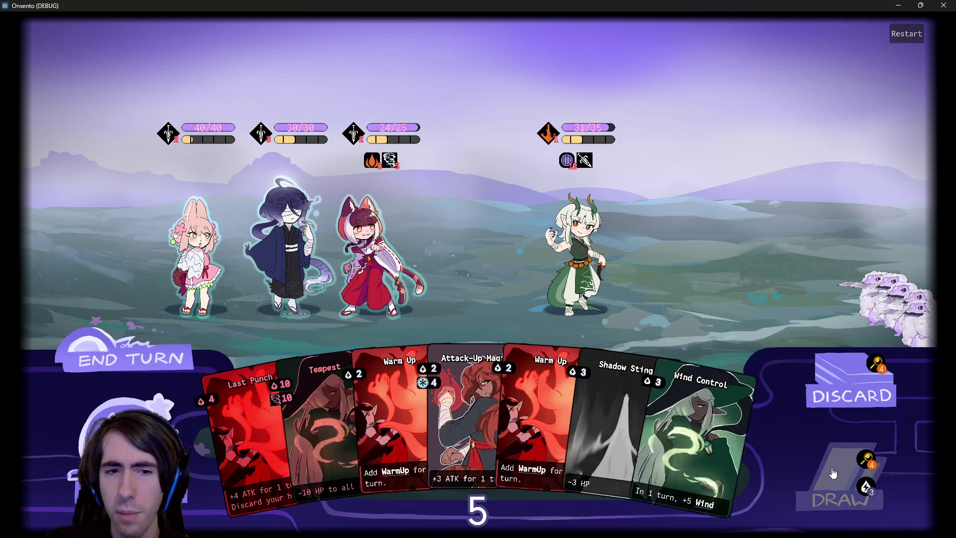
pyautogui.moveTo(710, 411)
pyautogui.mouseDown()
pyautogui.moveTo(477, 257)
pyautogui.moveTo(348, 219)
pyautogui.moveTo(381, 250)
pyautogui.mouseUp()
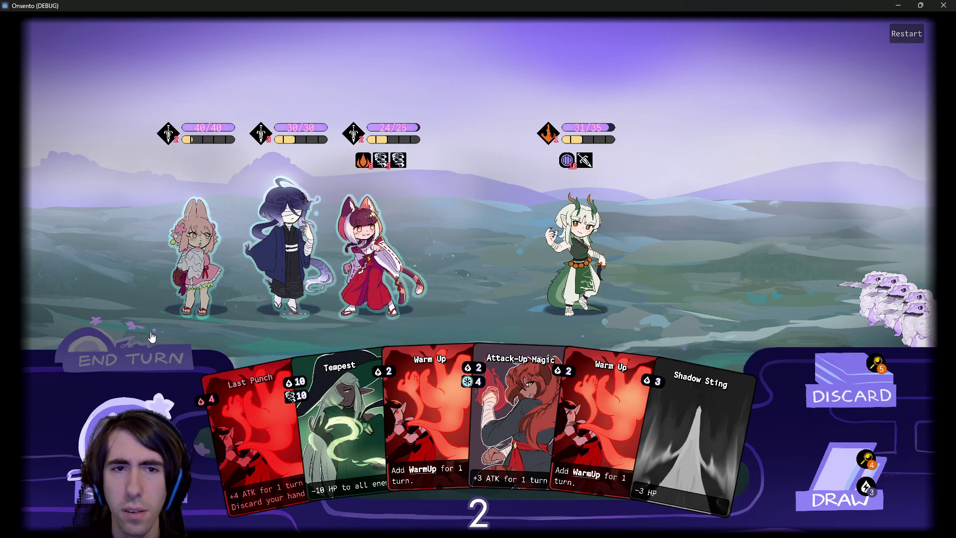
pyautogui.click(151, 340)
pyautogui.click(151, 340)
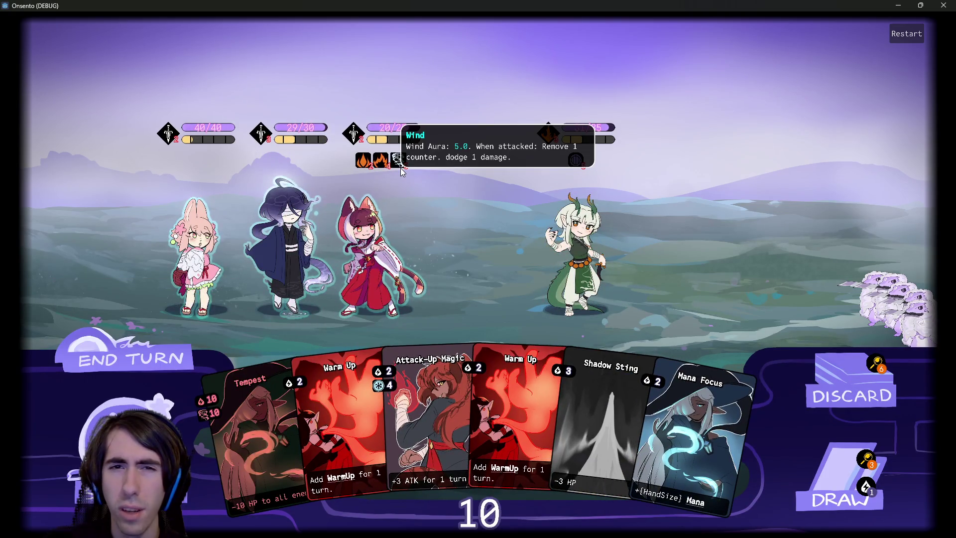
# Play Mana Focus and Attack-Up Magic on the dark-haired ally, then Shadow Sting the dragon
pyautogui.moveTo(398, 168)
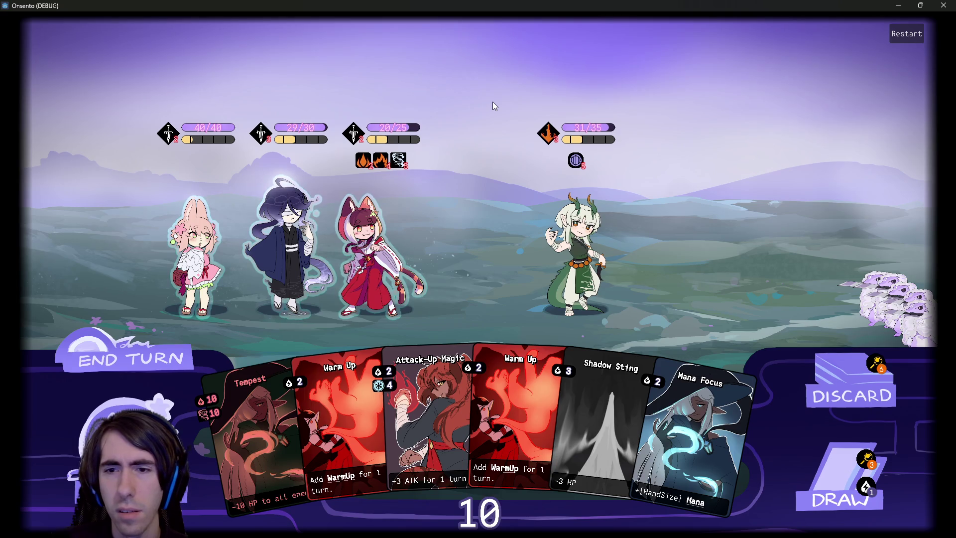
pyautogui.moveTo(707, 433); pyautogui.dragTo(289, 239)
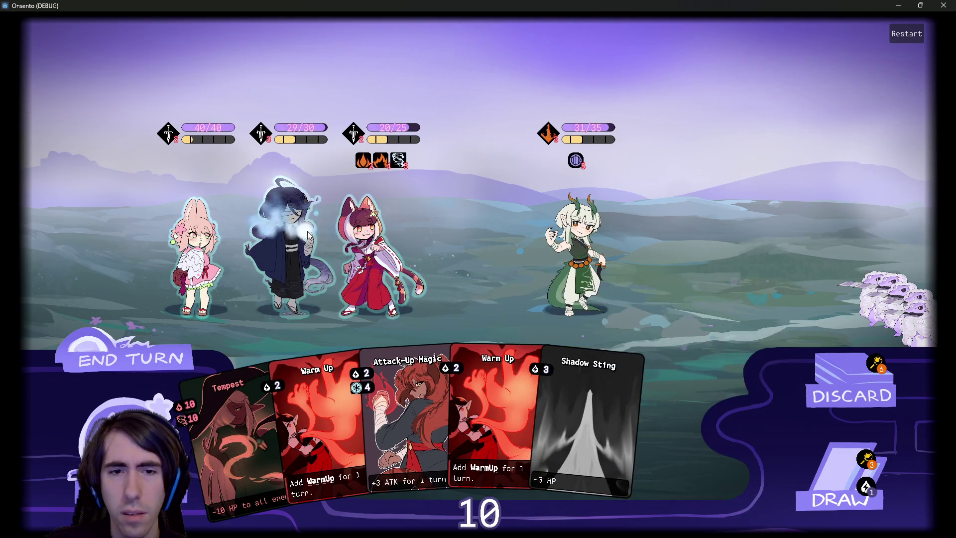
pyautogui.moveTo(446, 398); pyautogui.dragTo(258, 237)
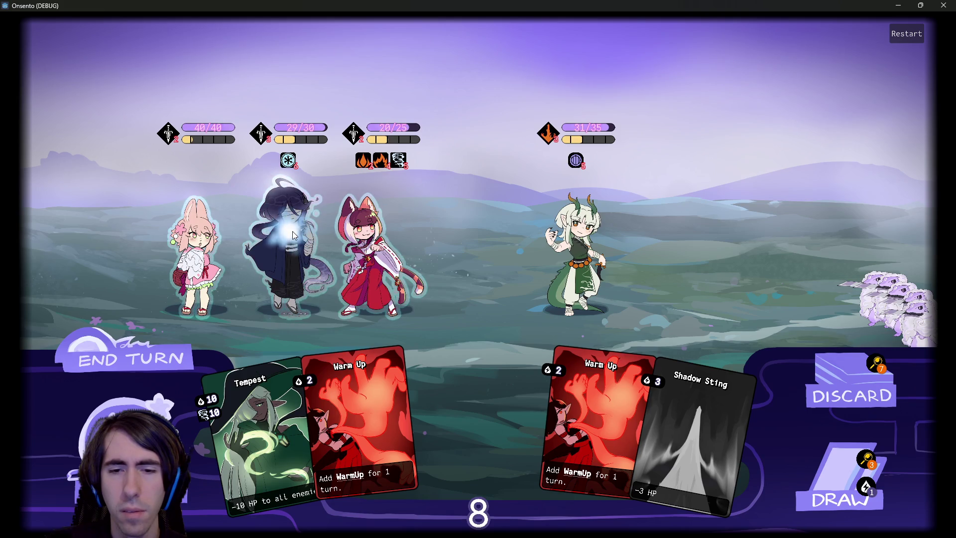
pyautogui.moveTo(292, 231); pyautogui.dragTo(292, 231)
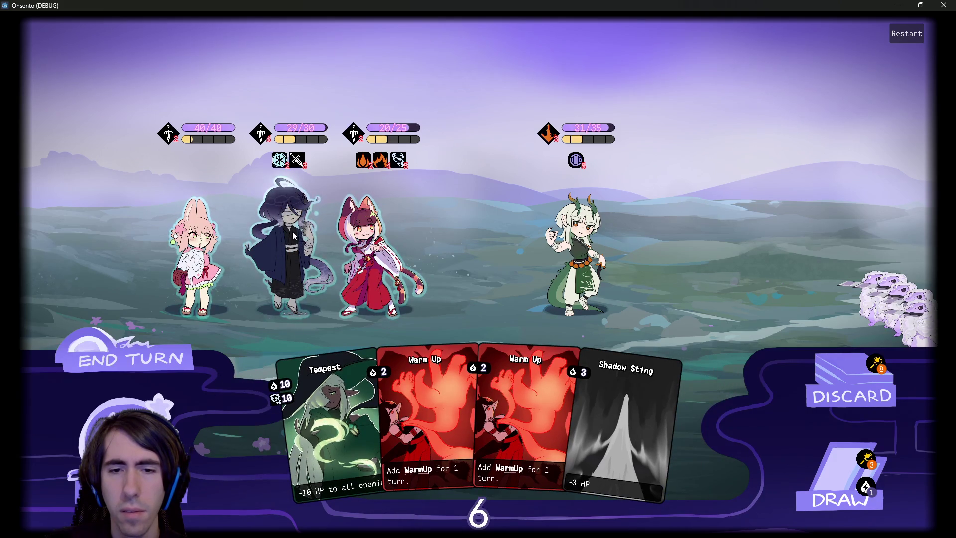
pyautogui.moveTo(653, 424); pyautogui.dragTo(572, 239)
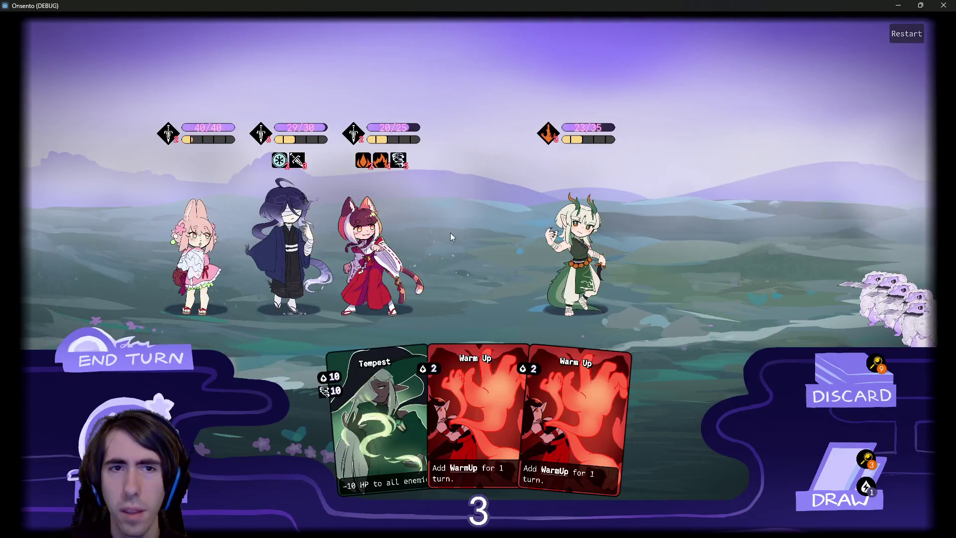
# End the turn, draw cards, play Breath of Mana, attempt Burning Ground, and end the turn
pyautogui.doubleClick(176, 346)
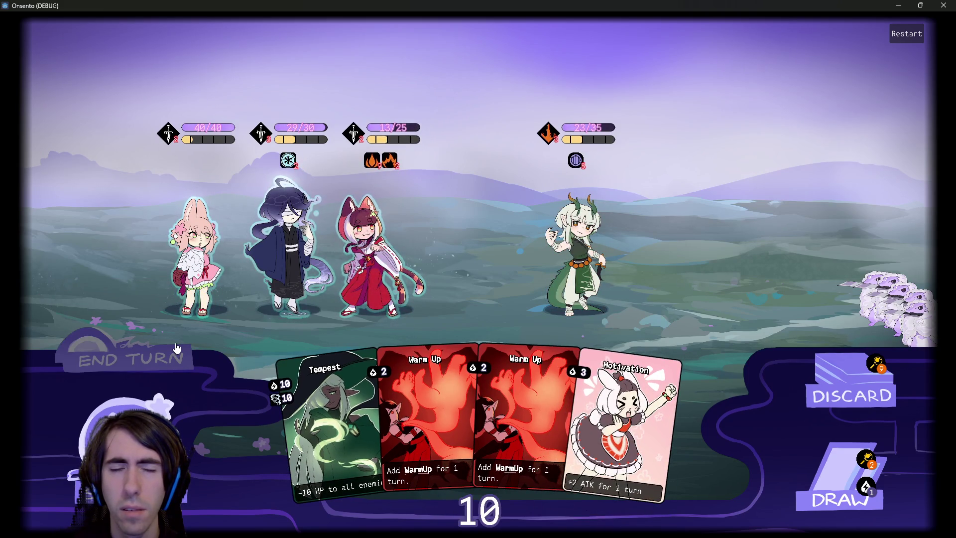
pyautogui.moveTo(414, 127)
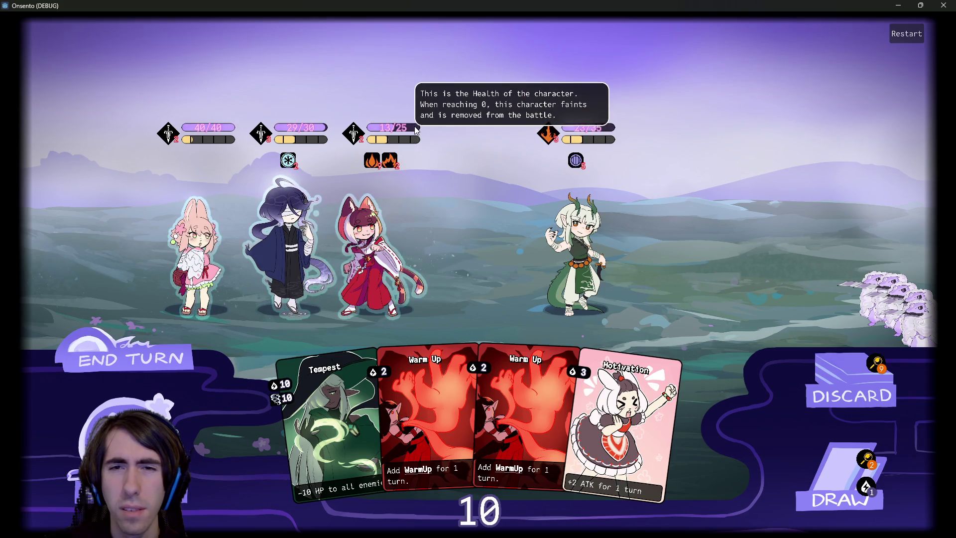
pyautogui.click(829, 483)
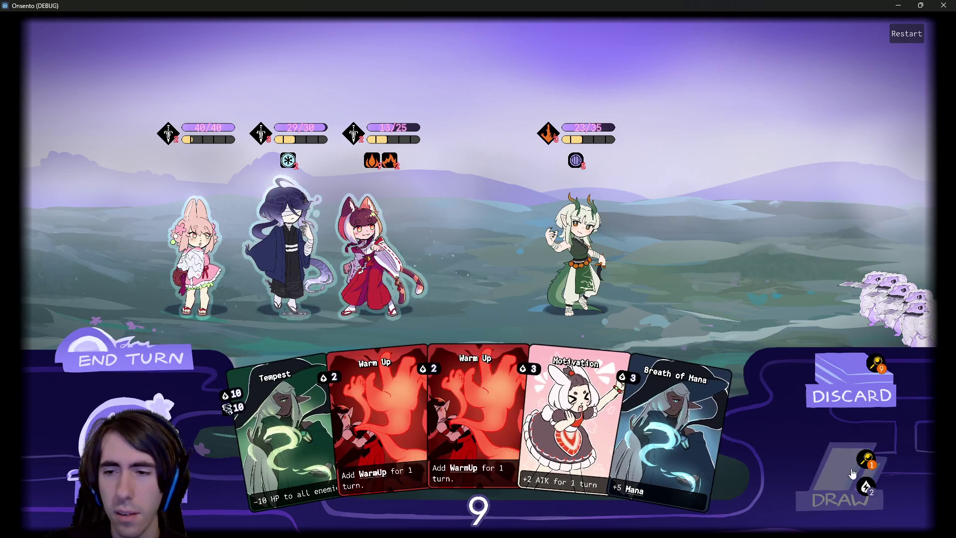
pyautogui.click(866, 460)
pyautogui.click(897, 507)
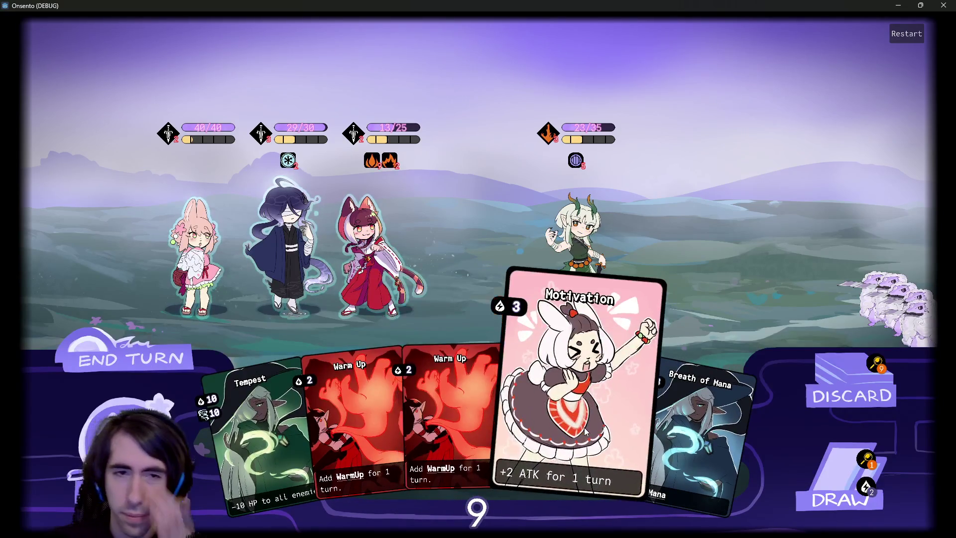
pyautogui.moveTo(715, 458)
pyautogui.mouseDown()
pyautogui.moveTo(247, 250)
pyautogui.moveTo(298, 261)
pyautogui.mouseUp()
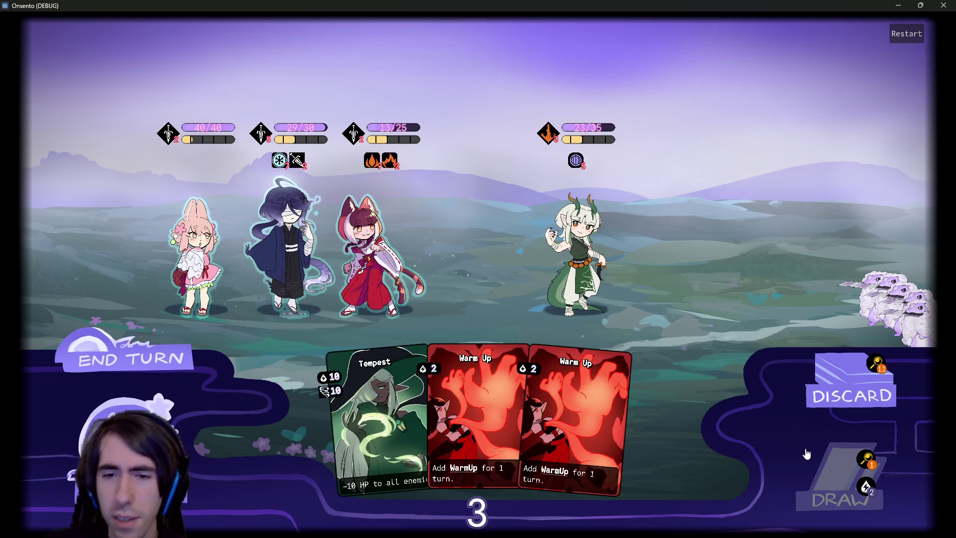
pyautogui.click(816, 476)
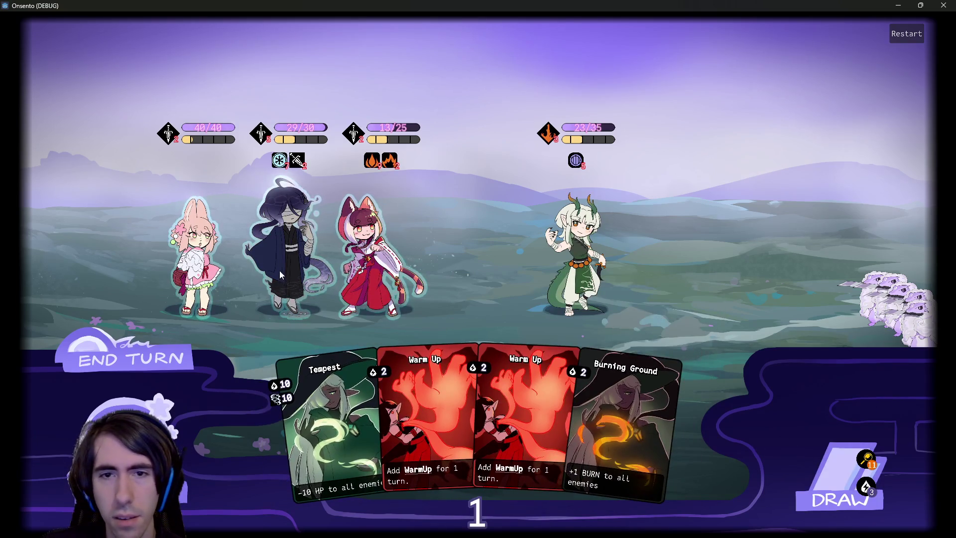
pyautogui.moveTo(605, 348)
pyautogui.mouseDown()
pyautogui.moveTo(539, 317)
pyautogui.moveTo(618, 435)
pyautogui.mouseUp()
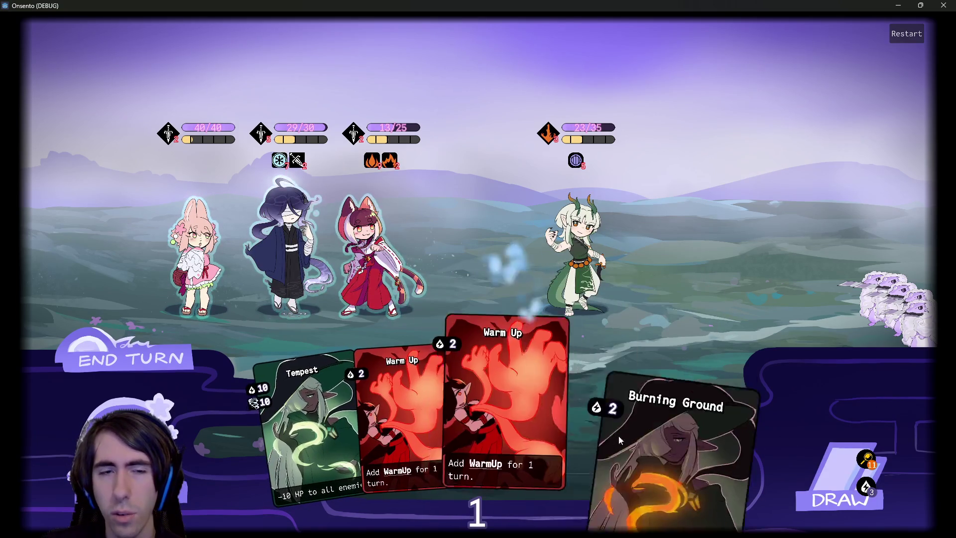
pyautogui.click(283, 258)
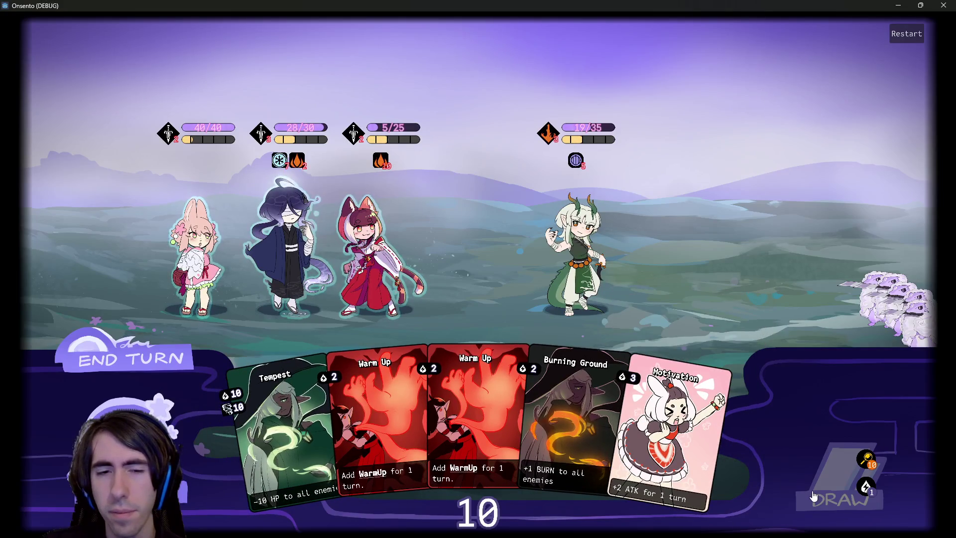
# Draw three cards, give the cat ally a Wind aura with Wind Control, and end the turn
pyautogui.click(821, 495)
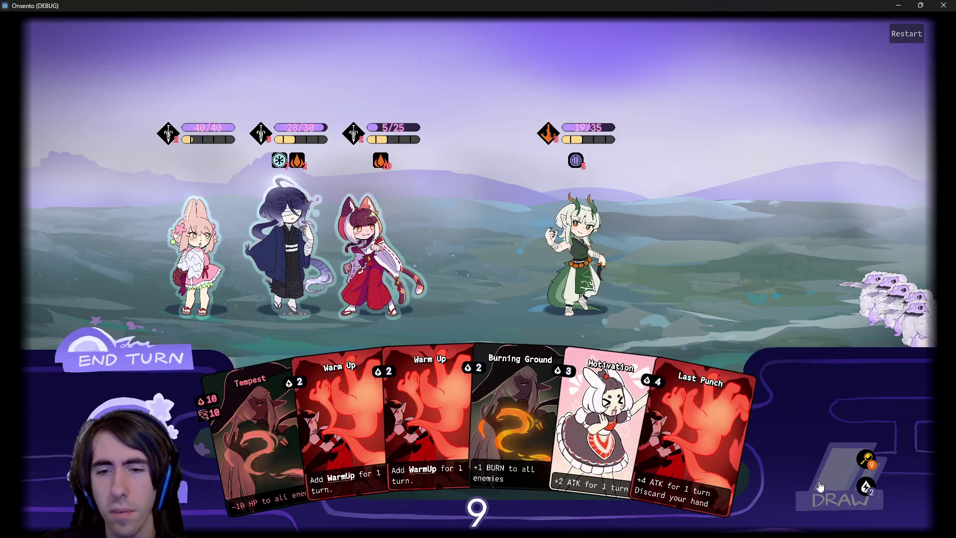
pyautogui.click(817, 476)
pyautogui.click(804, 468)
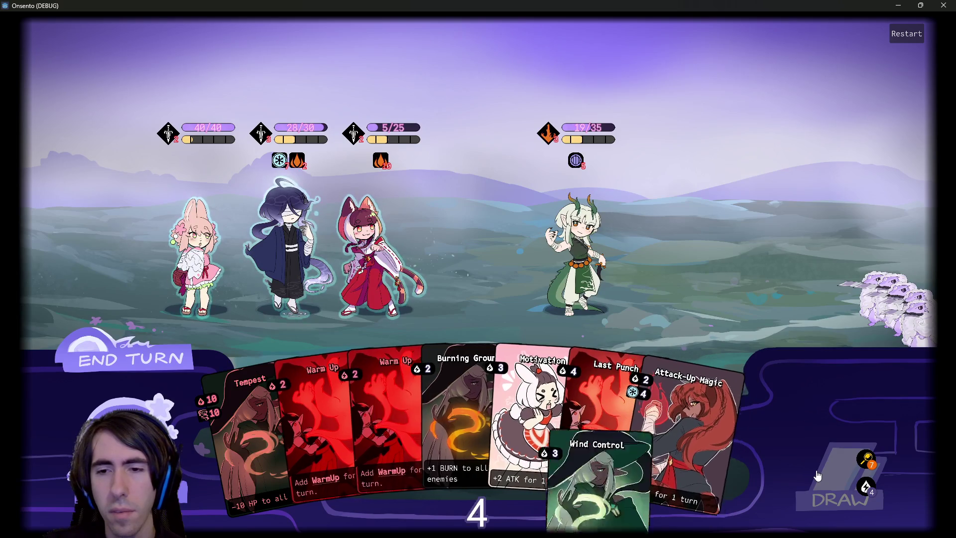
pyautogui.moveTo(692, 438)
pyautogui.mouseDown()
pyautogui.moveTo(329, 238)
pyautogui.moveTo(371, 249)
pyautogui.mouseUp()
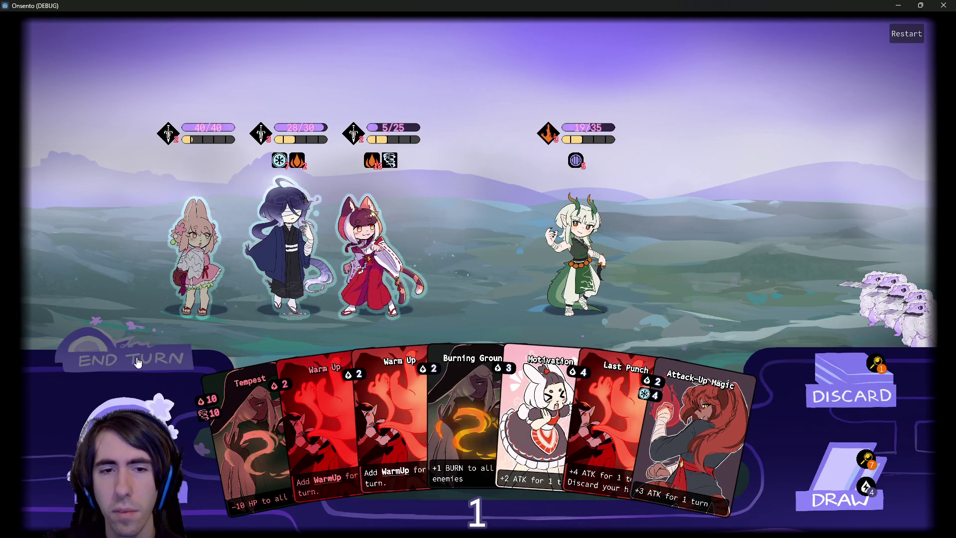
pyautogui.click(138, 362)
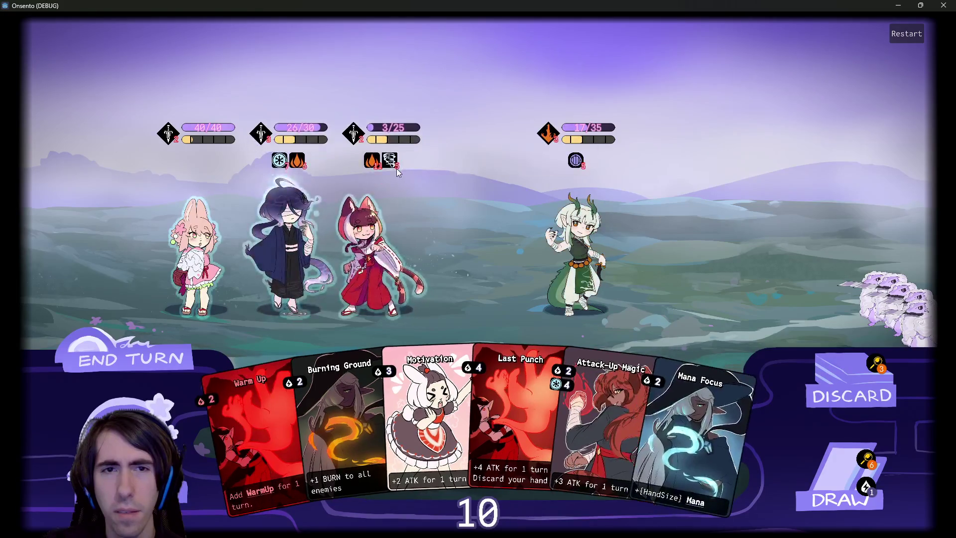
# Buff the dark-haired ally with Mana Focus, Attack-Up Magic and Motivation, dropping the dragon to 0/35
pyautogui.moveTo(398, 169)
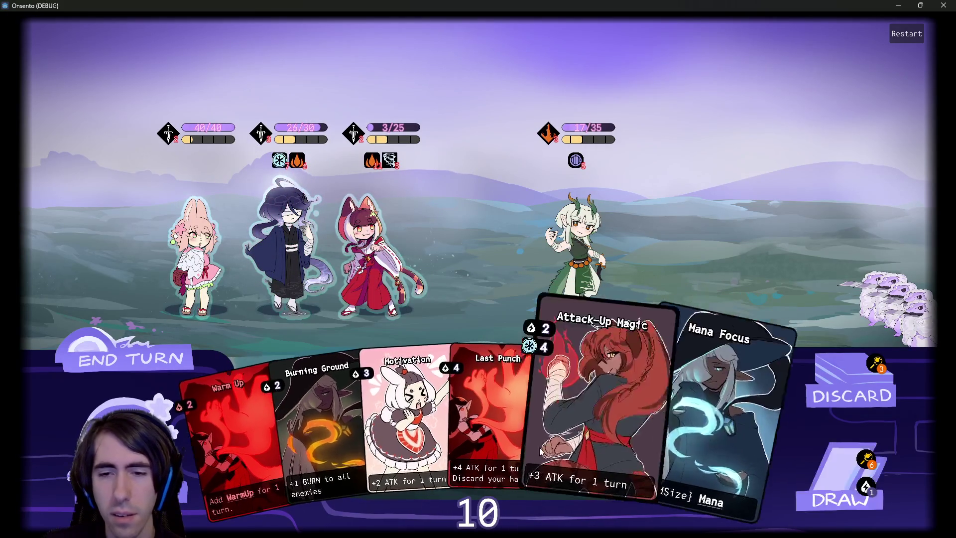
pyautogui.click(845, 462)
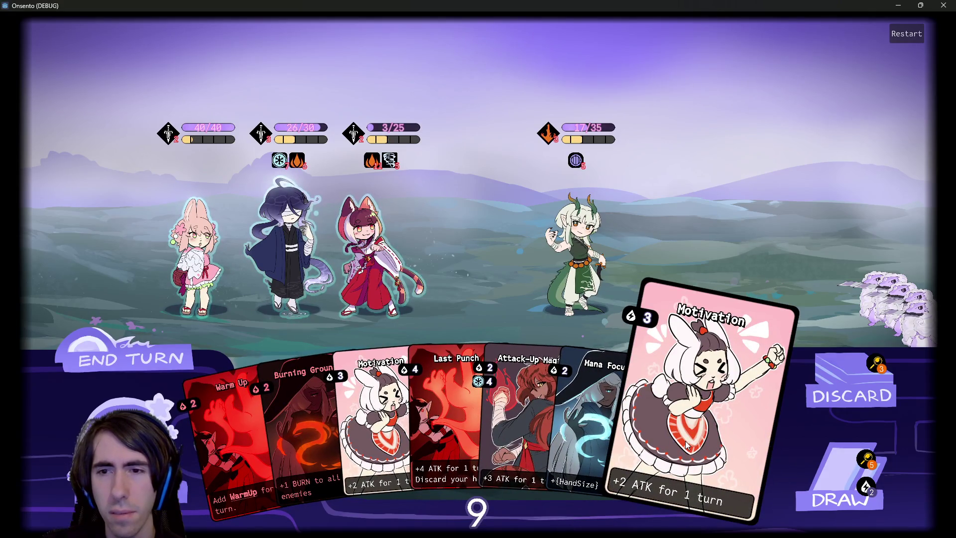
pyautogui.moveTo(389, 159)
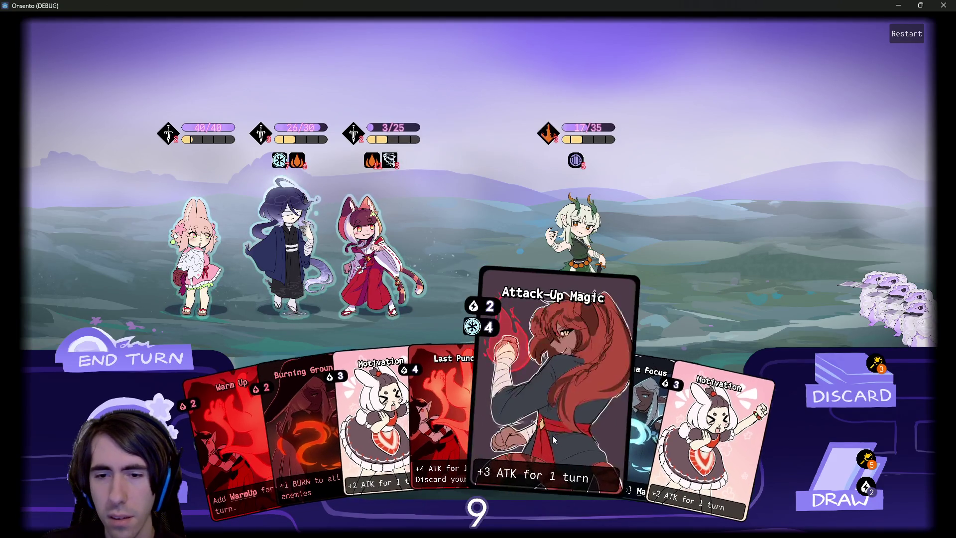
pyautogui.moveTo(595, 435); pyautogui.dragTo(296, 251)
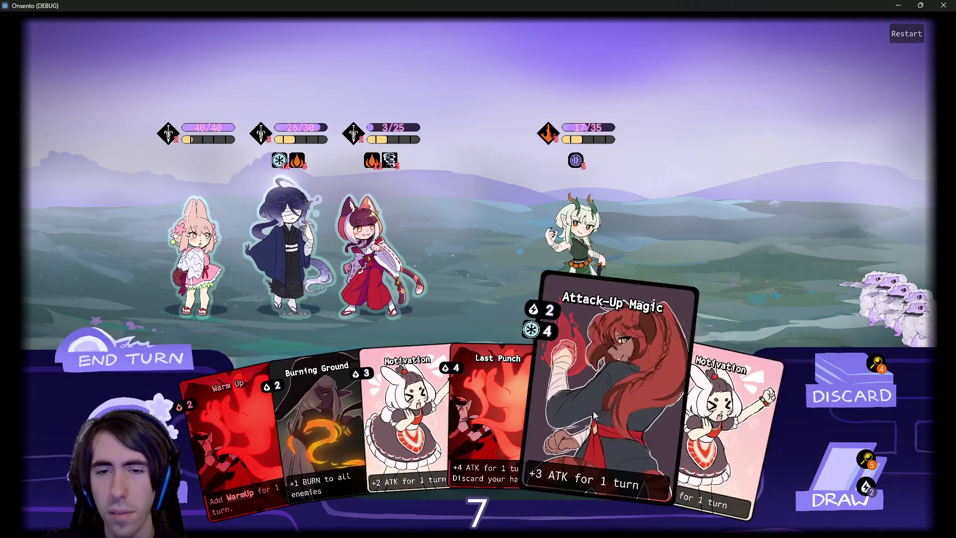
pyautogui.moveTo(607, 423); pyautogui.dragTo(249, 250)
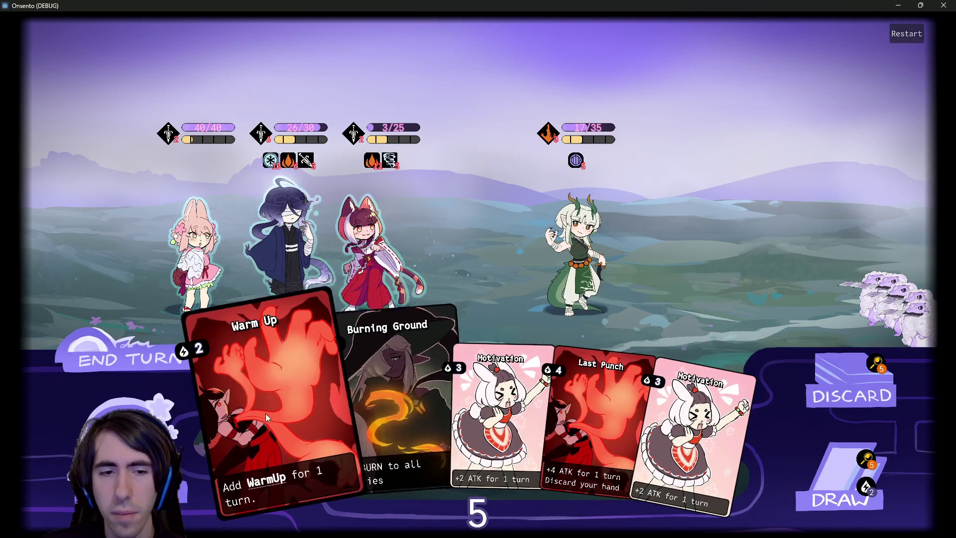
pyautogui.moveTo(500, 423)
pyautogui.mouseDown()
pyautogui.moveTo(383, 388)
pyautogui.moveTo(286, 247)
pyautogui.mouseUp()
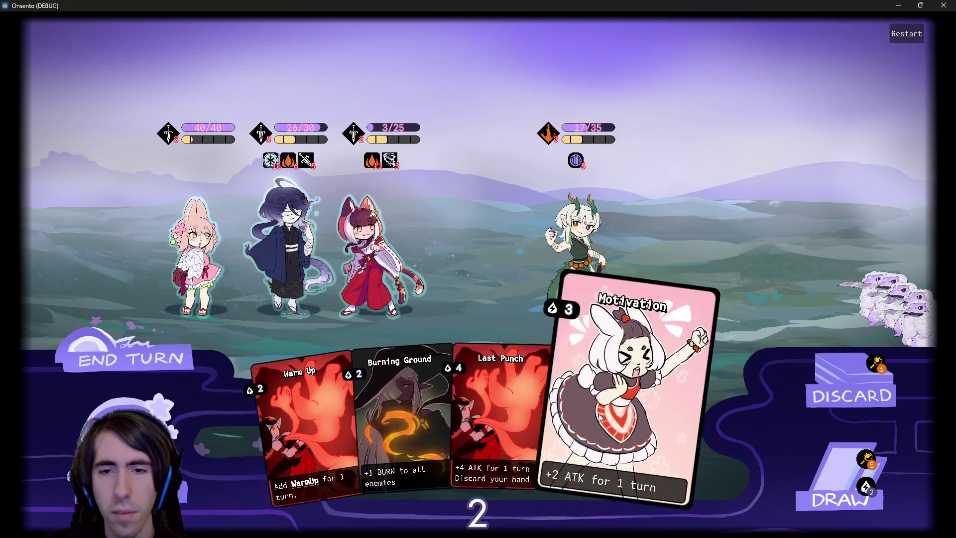
pyautogui.click(827, 482)
pyautogui.click(276, 271)
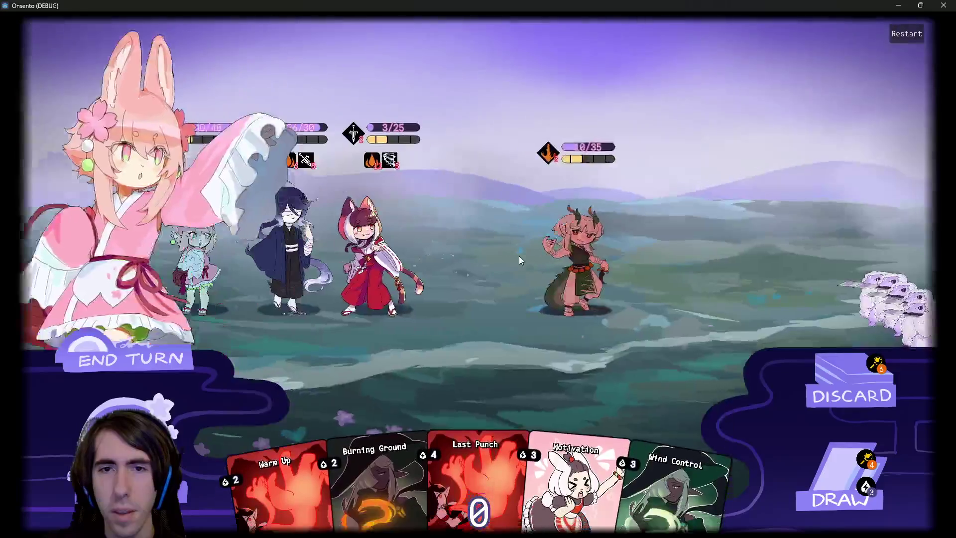
# End the turn, then give the blue-haired ally Wind Control and Motivation and Shadow Sting the enemy
pyautogui.moveTo(393, 162)
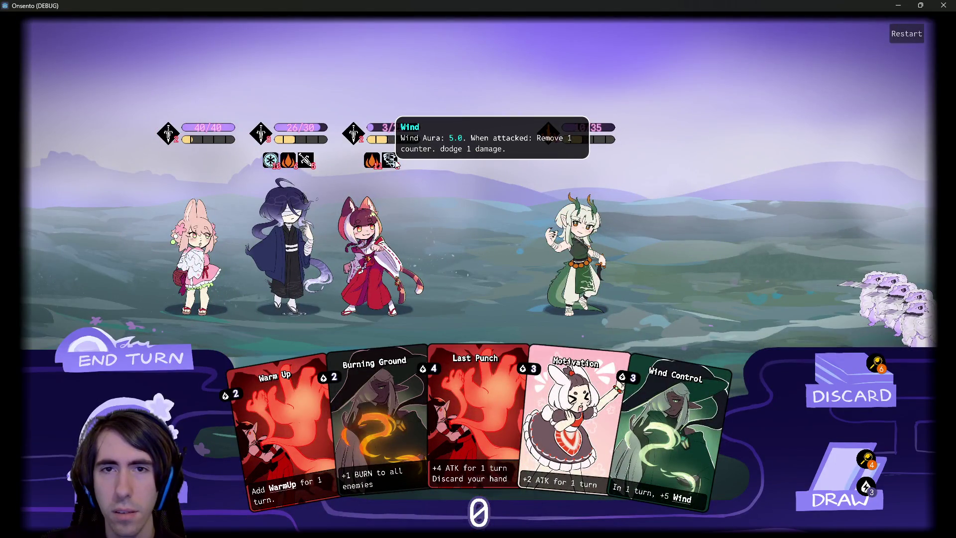
pyautogui.click(162, 366)
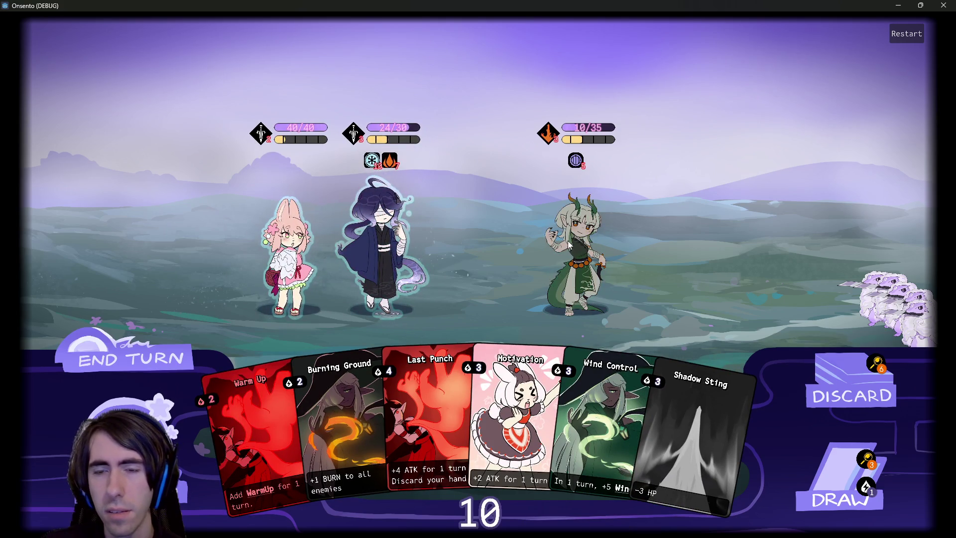
pyautogui.moveTo(603, 428); pyautogui.dragTo(381, 244)
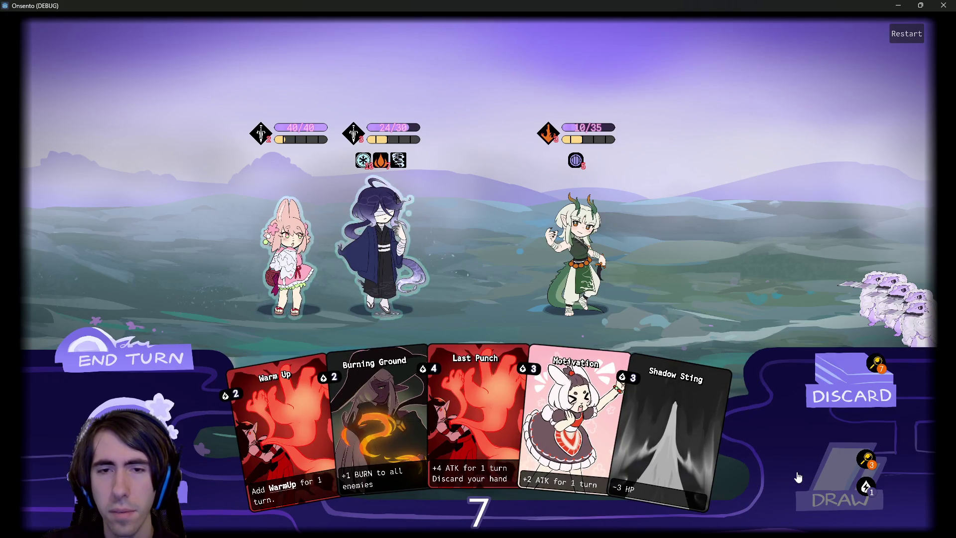
pyautogui.moveTo(672, 428)
pyautogui.mouseDown()
pyautogui.moveTo(587, 398)
pyautogui.moveTo(582, 251)
pyautogui.mouseUp()
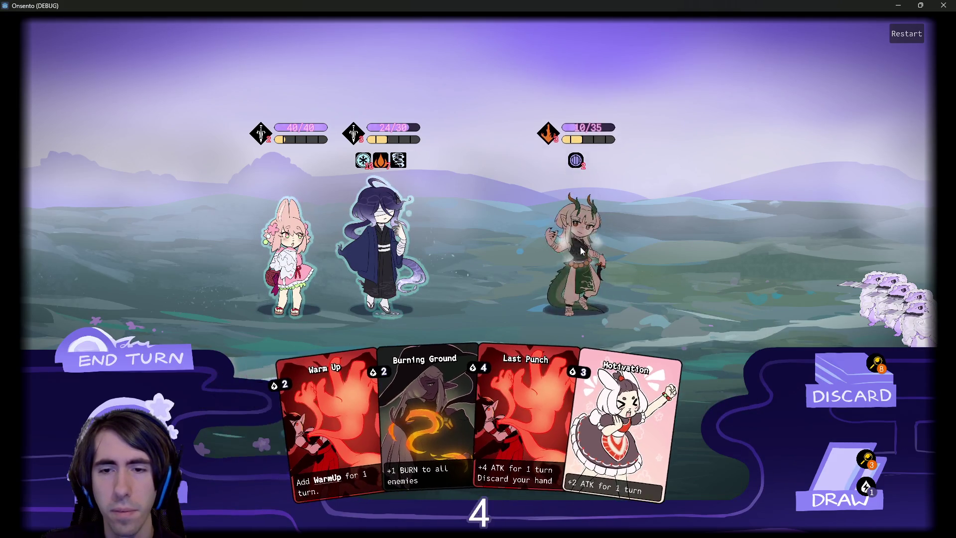
pyautogui.moveTo(622, 433); pyautogui.dragTo(381, 244)
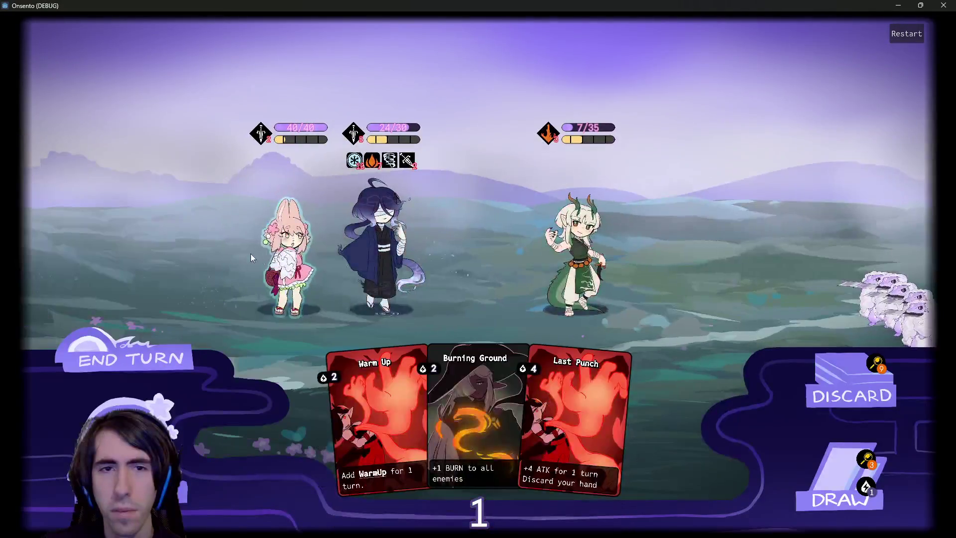
# End two turns past the draw warnings, then minimize the game window
pyautogui.moveTo(401, 156)
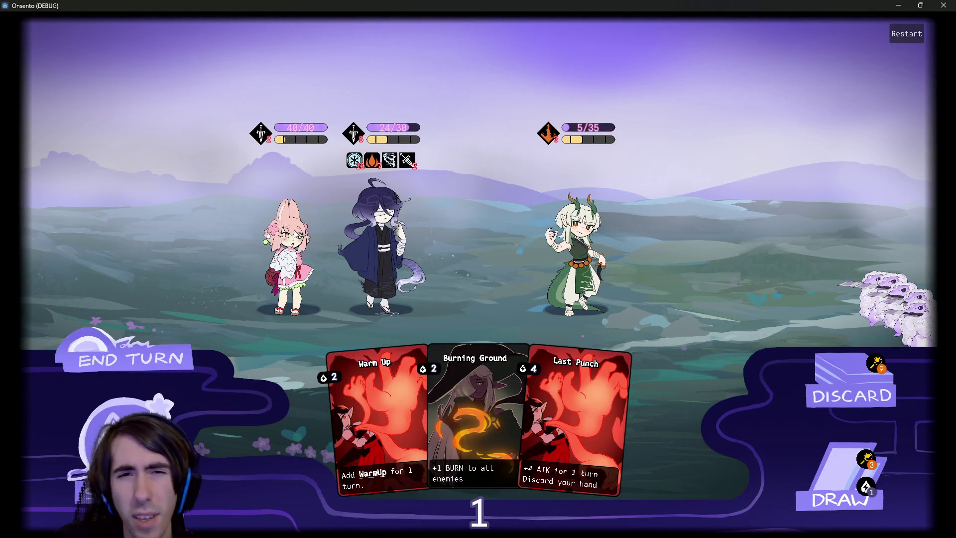
pyautogui.click(137, 362)
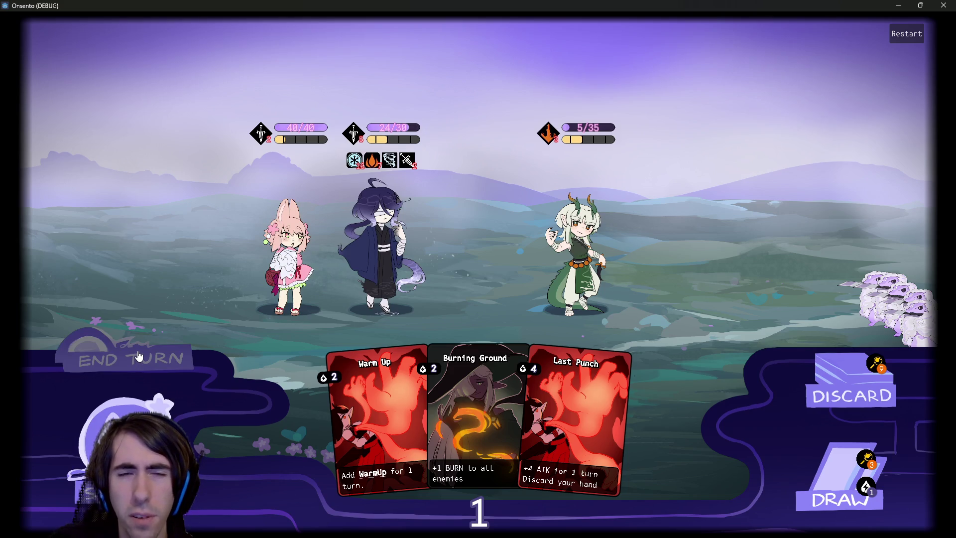
pyautogui.click(175, 352)
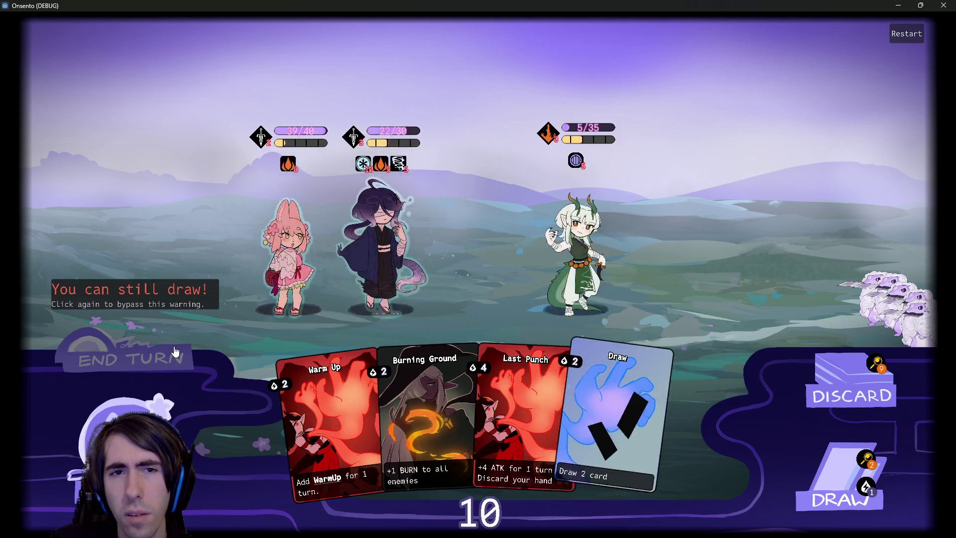
pyautogui.moveTo(405, 166)
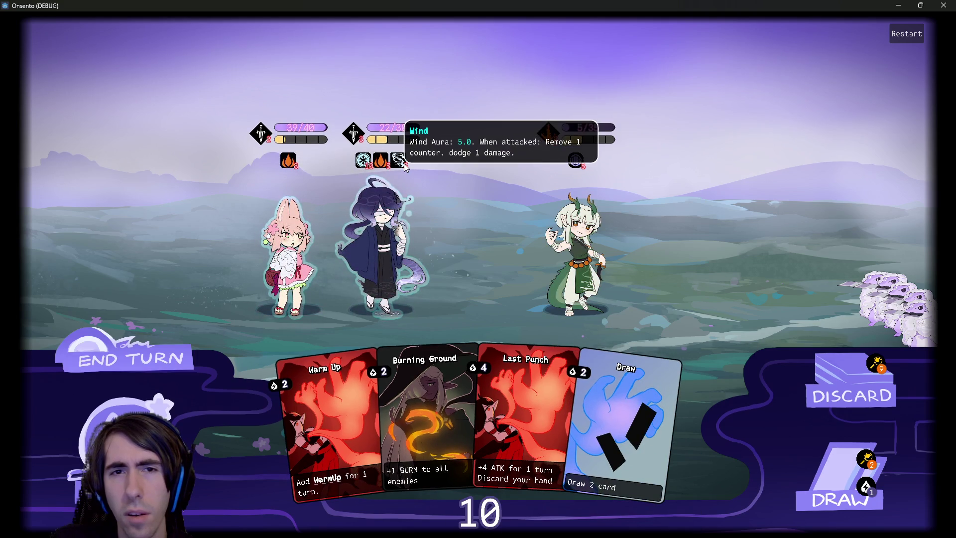
pyautogui.click(162, 353)
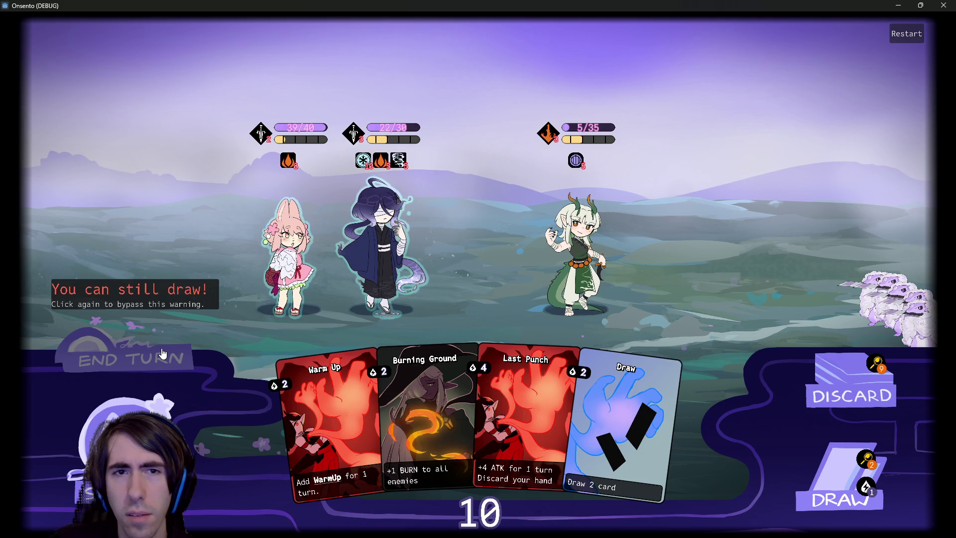
pyautogui.click(162, 353)
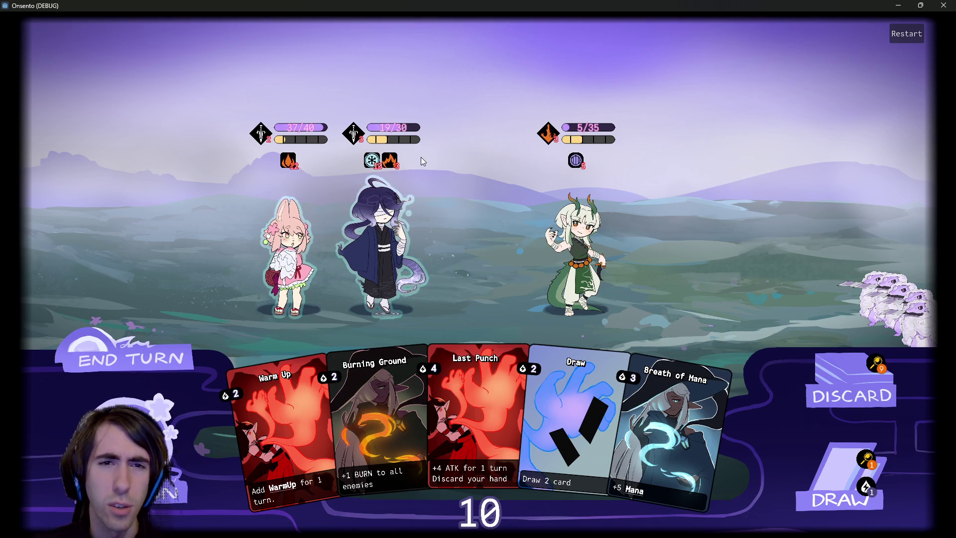
pyautogui.moveTo(292, 167)
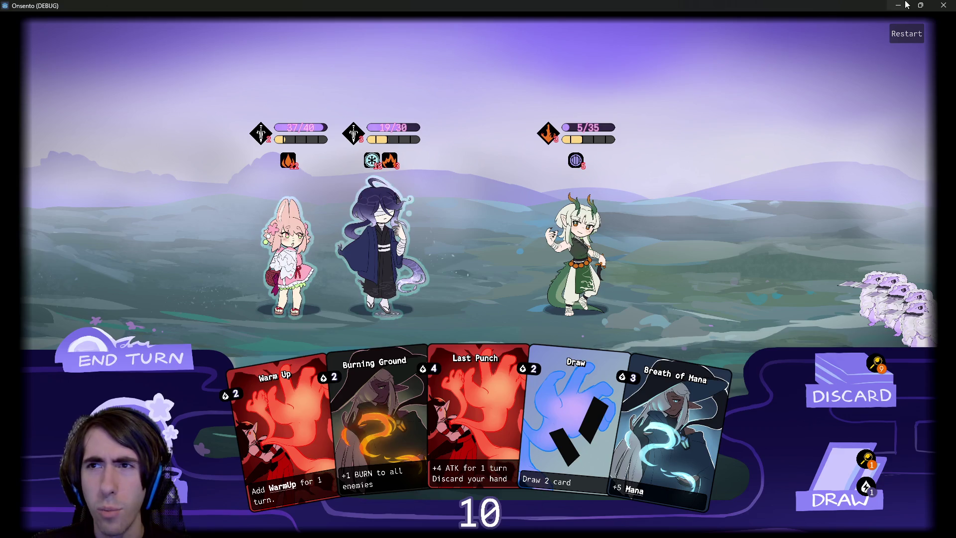
pyautogui.click(898, 5)
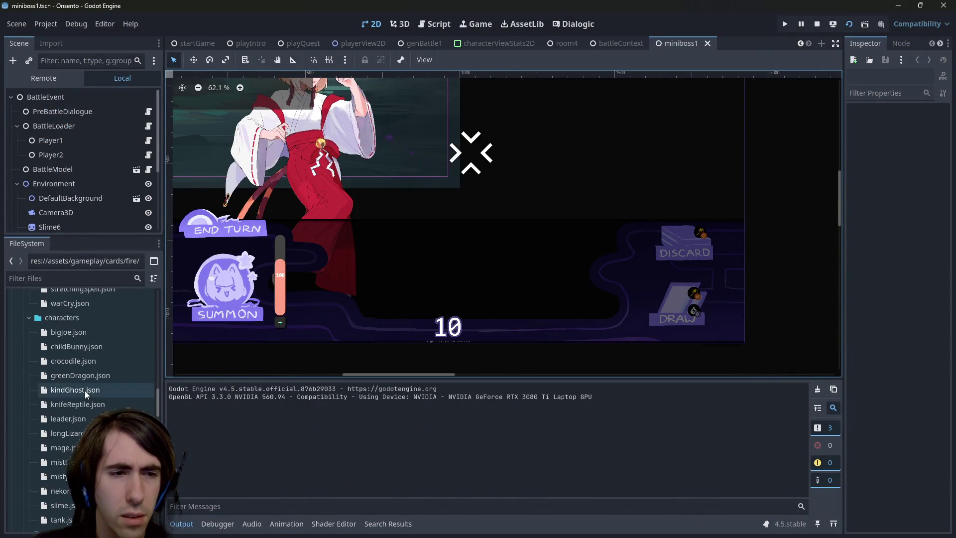
# Open burn.json and search it for 'perm'
pyautogui.scroll(2, 82, 380)
pyautogui.doubleClick(89, 321)
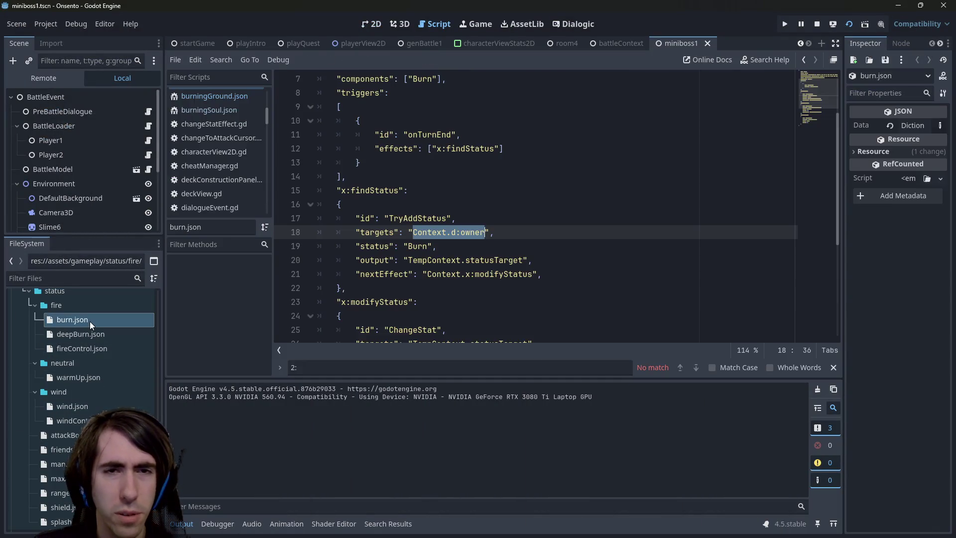
pyautogui.scroll(2, 411, 248)
pyautogui.click(401, 176)
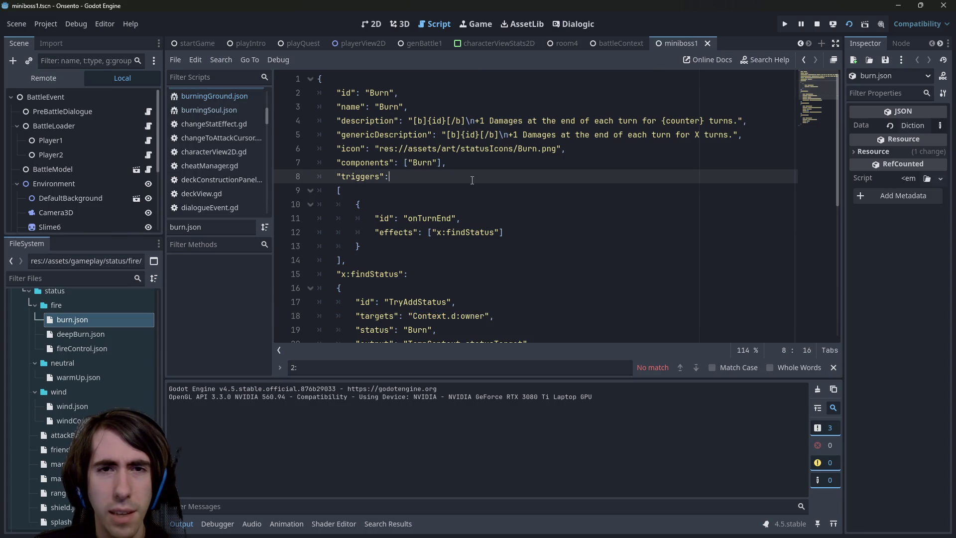
pyautogui.hotkey('ctrl', 'f')
pyautogui.write('perm')
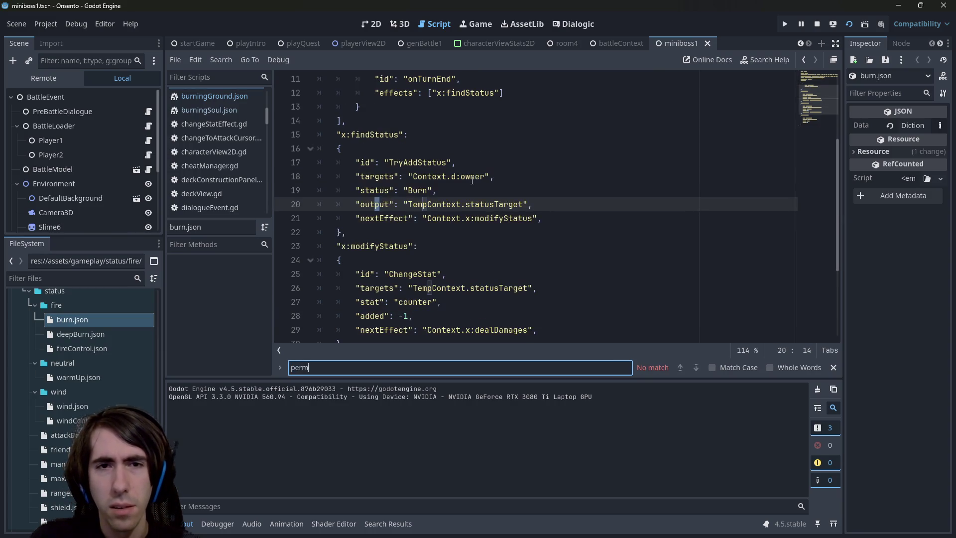
pyautogui.press('Escape')
pyautogui.scroll(-3, 486, 227)
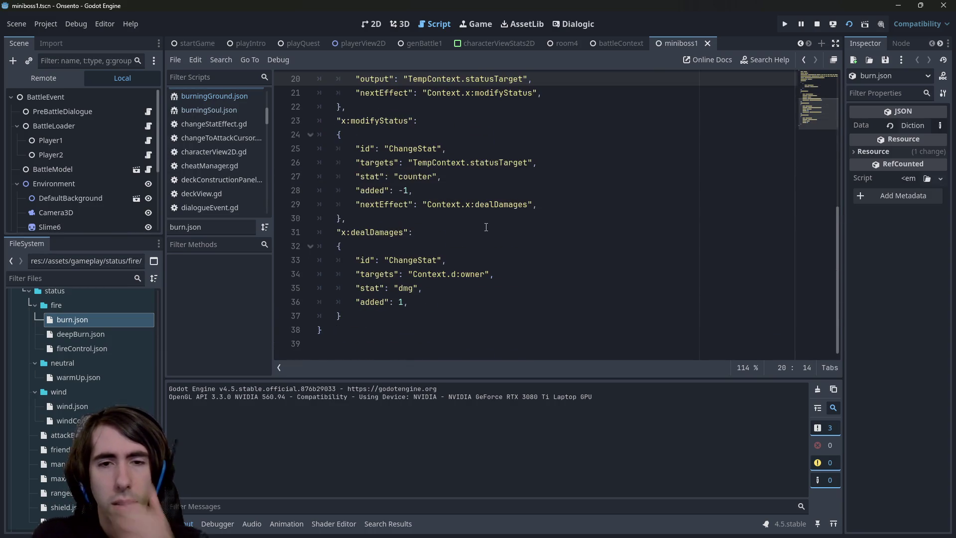
pyautogui.scroll(2, 324, 259)
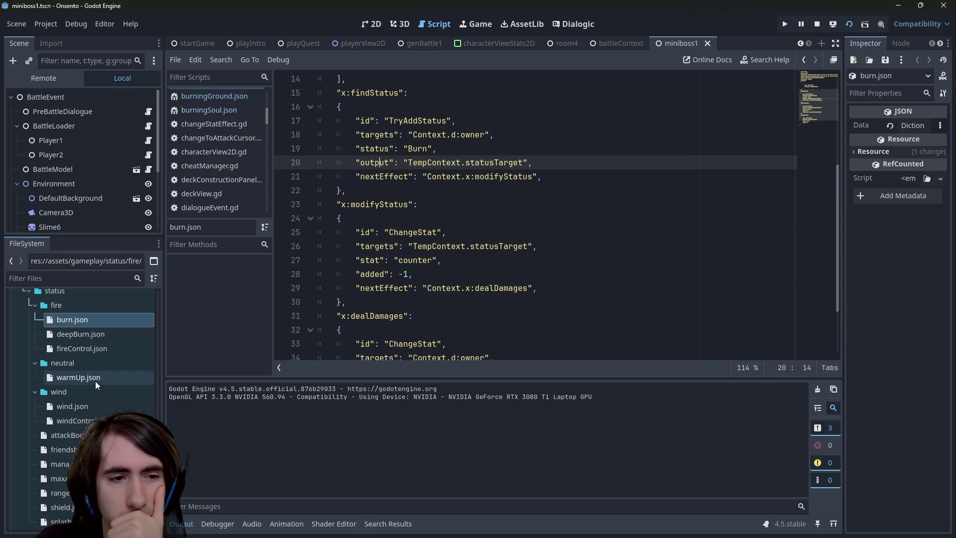
# Flip between wind.json and burn.json to compare the two status definitions
pyautogui.click(96, 405)
pyautogui.click(100, 319)
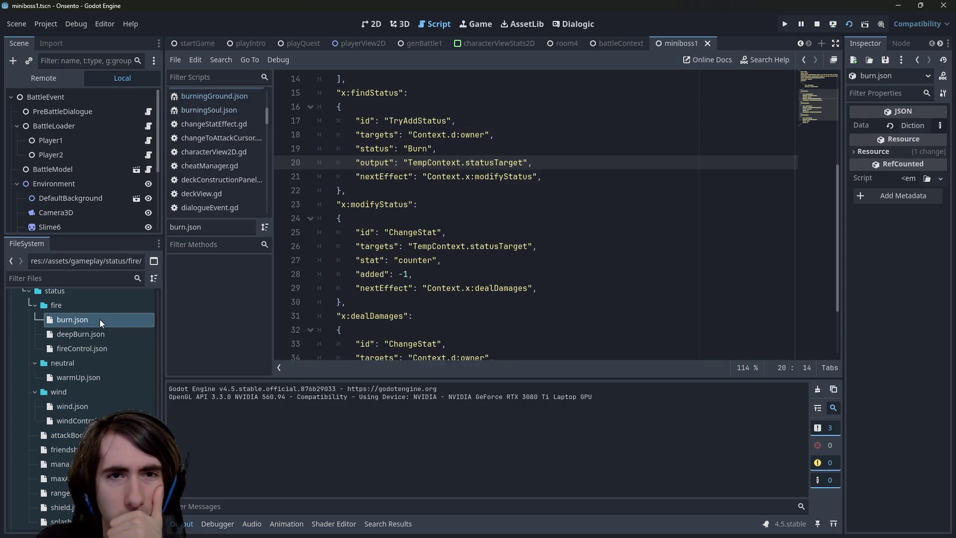
pyautogui.scroll(4, 459, 260)
pyautogui.scroll(-6, 459, 260)
pyautogui.scroll(4, 459, 261)
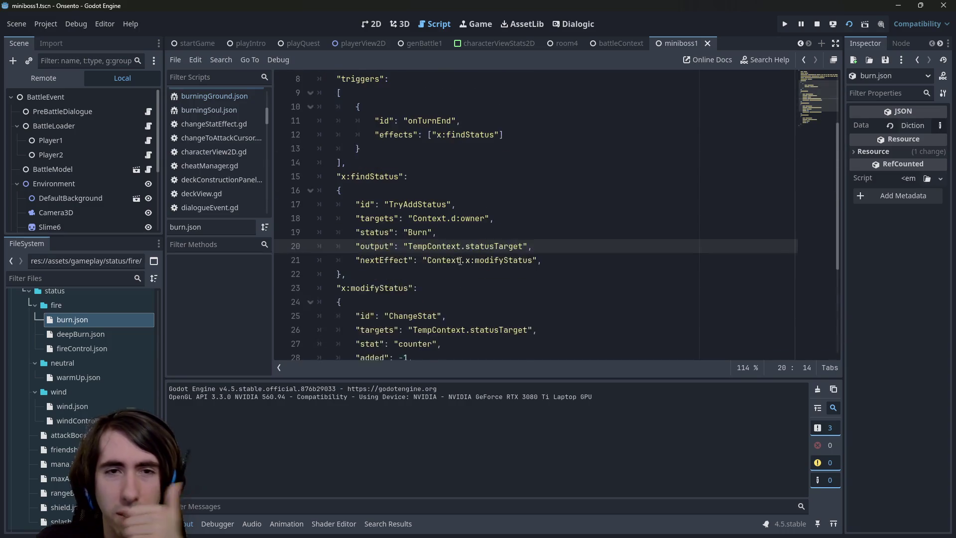
pyautogui.scroll(2, 459, 260)
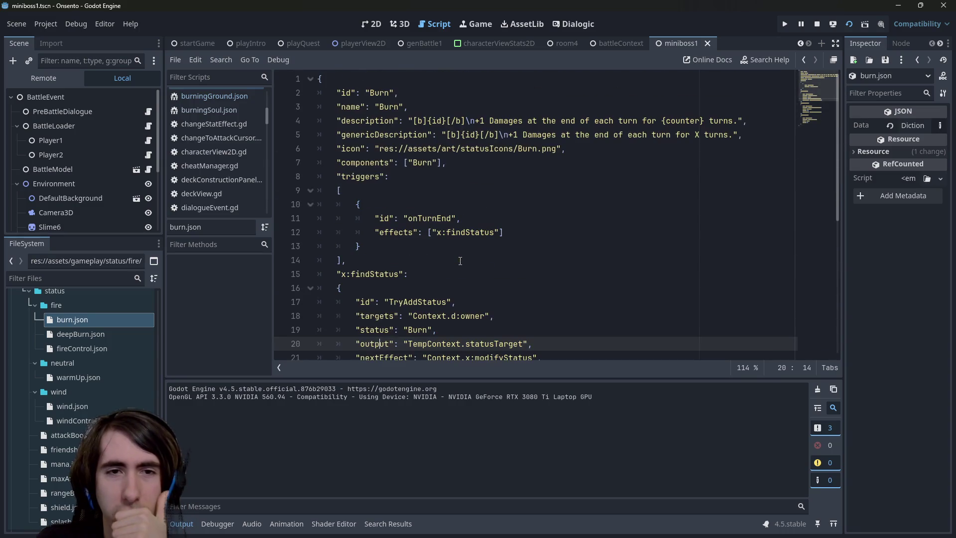
pyautogui.doubleClick(94, 406)
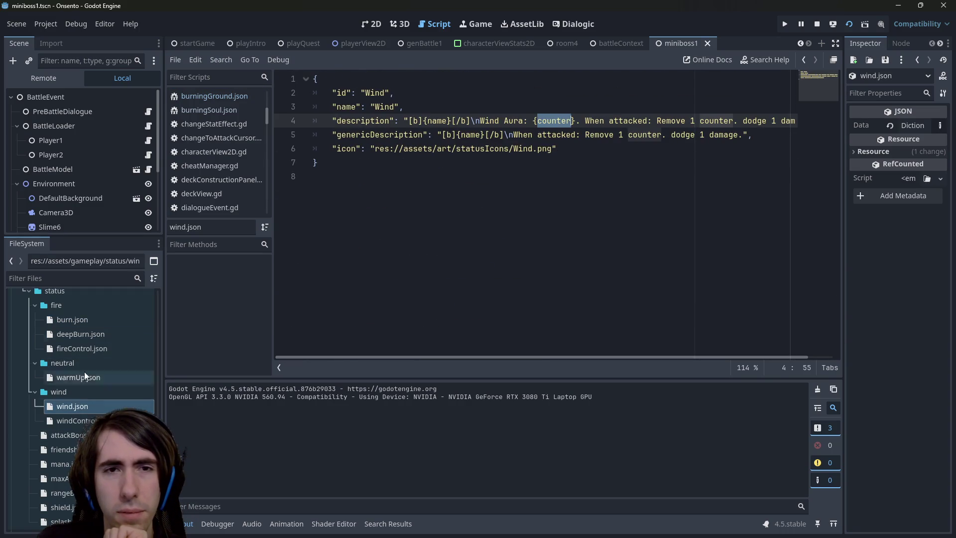
pyautogui.click(70, 318)
pyautogui.doubleClick(70, 321)
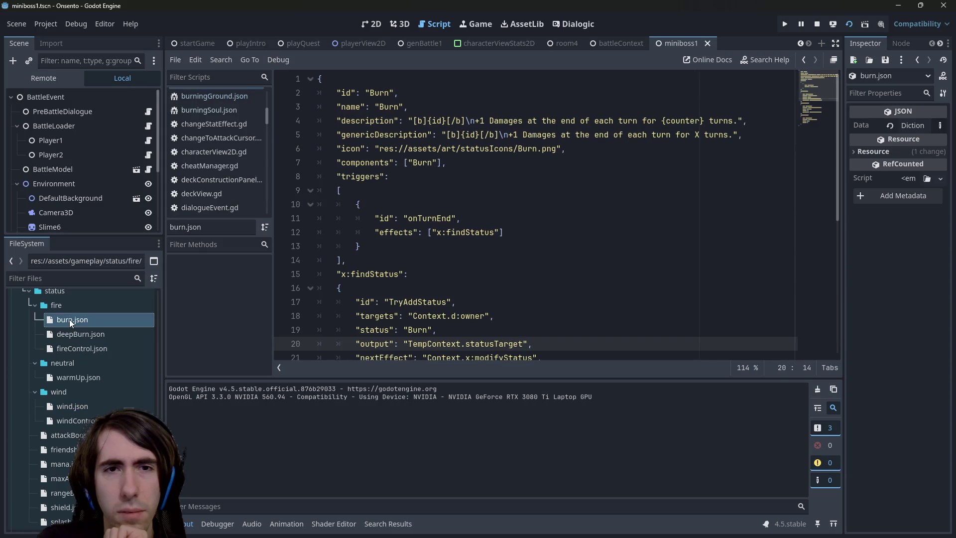
pyautogui.doubleClick(87, 406)
pyautogui.doubleClick(100, 322)
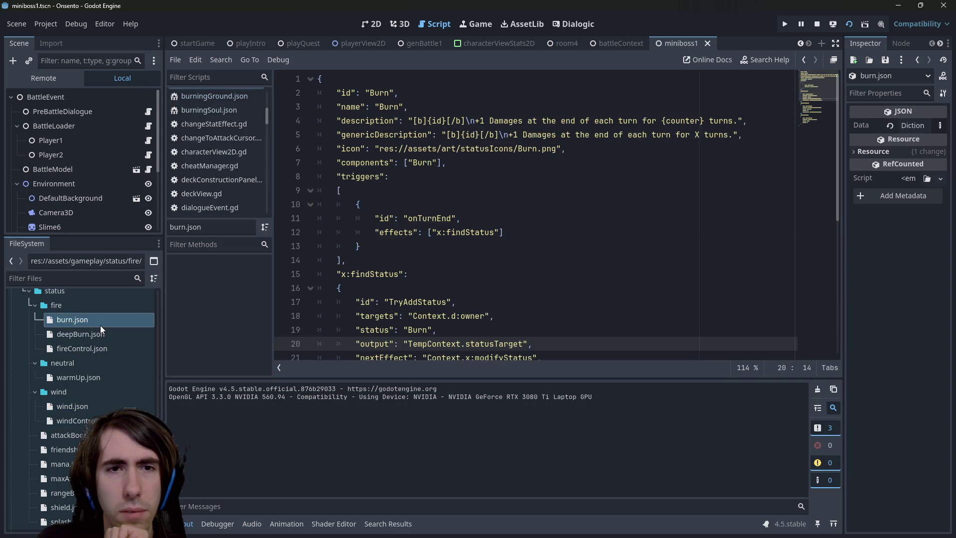
# Compare Burn's components entry against the Wind definition, ending on wind.json
pyautogui.click(426, 162)
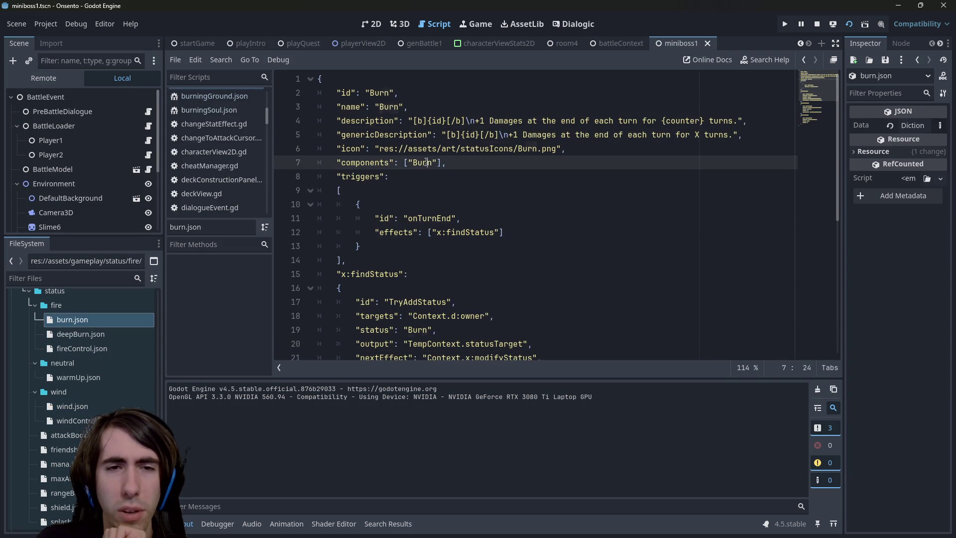
pyautogui.doubleClick(94, 407)
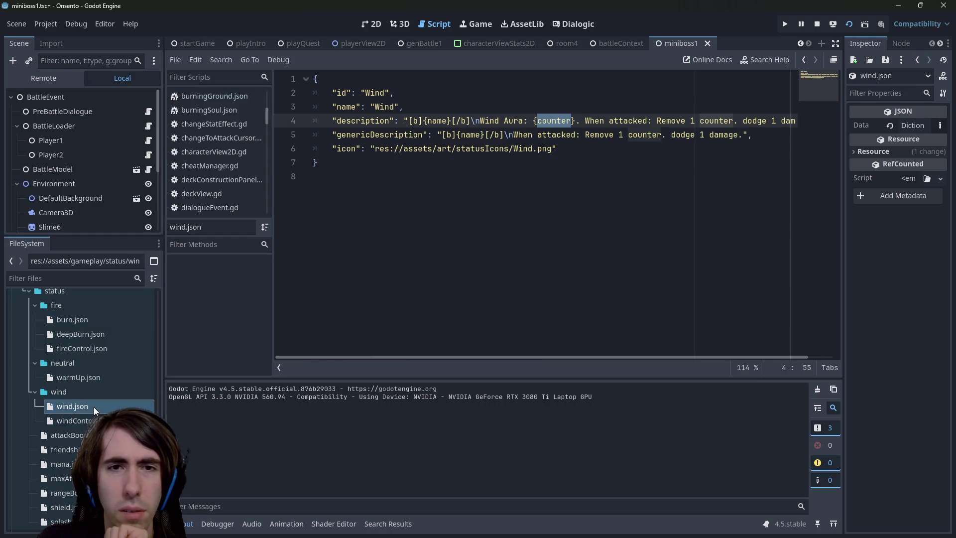
pyautogui.doubleClick(91, 319)
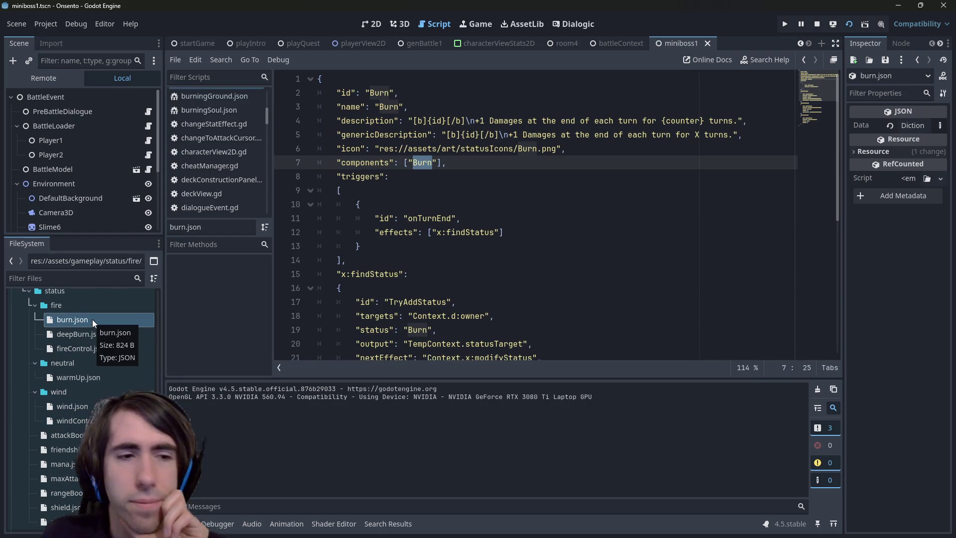
pyautogui.doubleClick(72, 406)
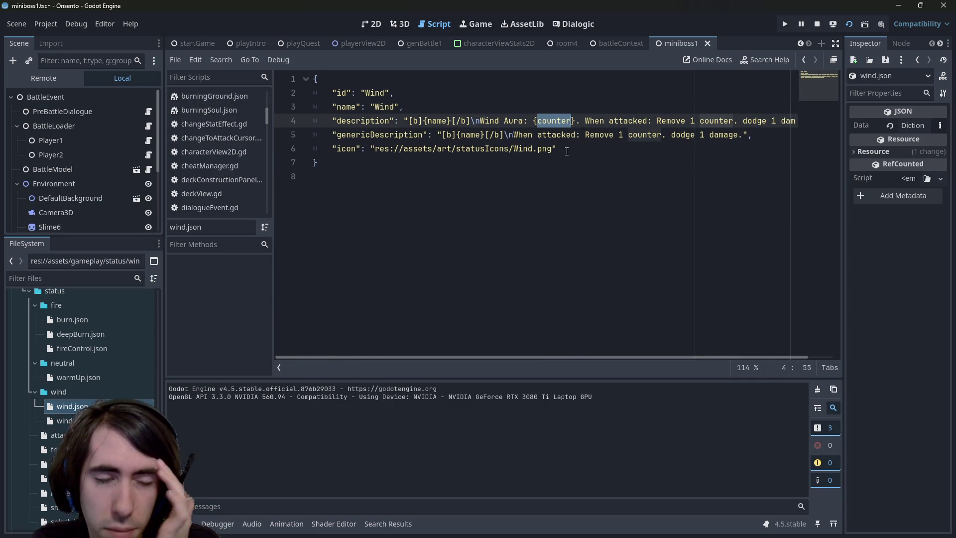
pyautogui.click(537, 167)
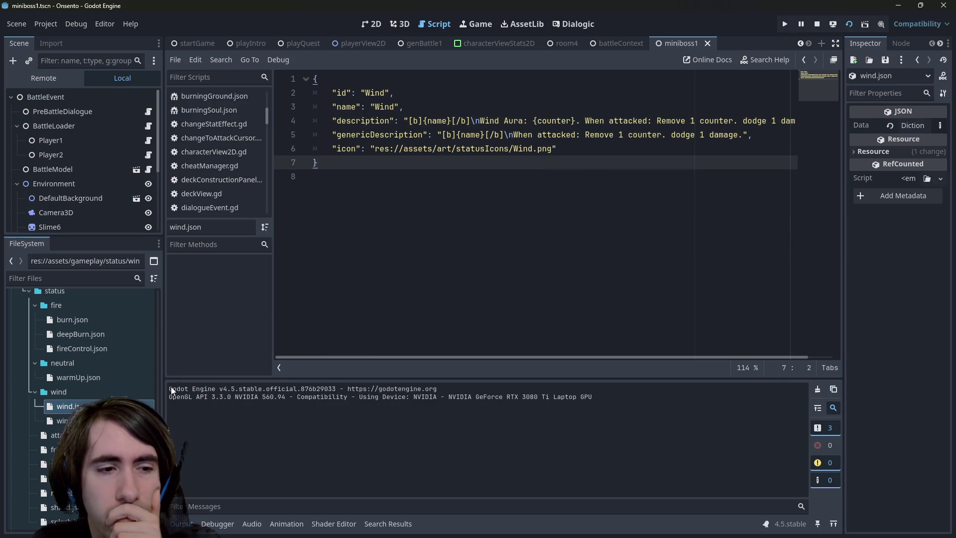
# Check windControl.json's effects, return to wind.json, and launch the game
pyautogui.doubleClick(63, 421)
pyautogui.doubleClick(67, 406)
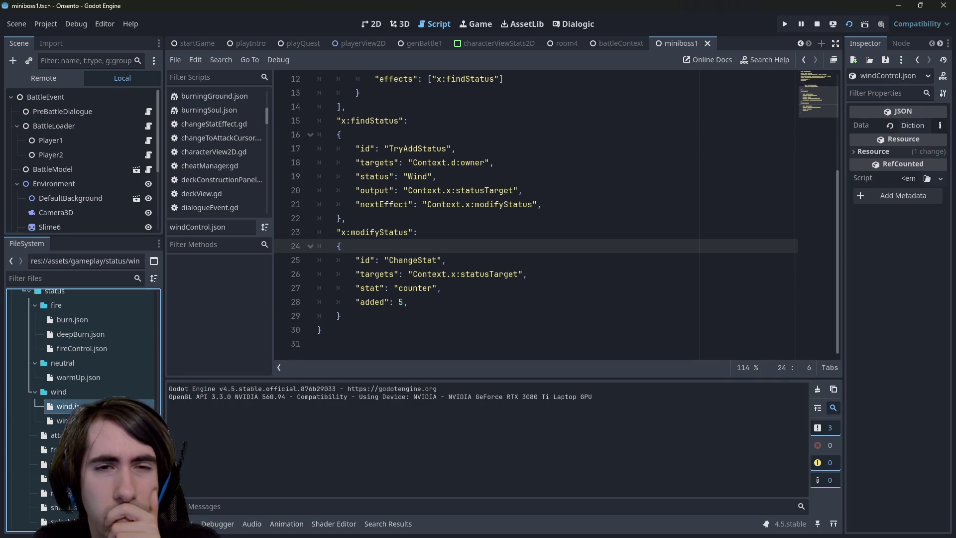
pyautogui.press('Down')
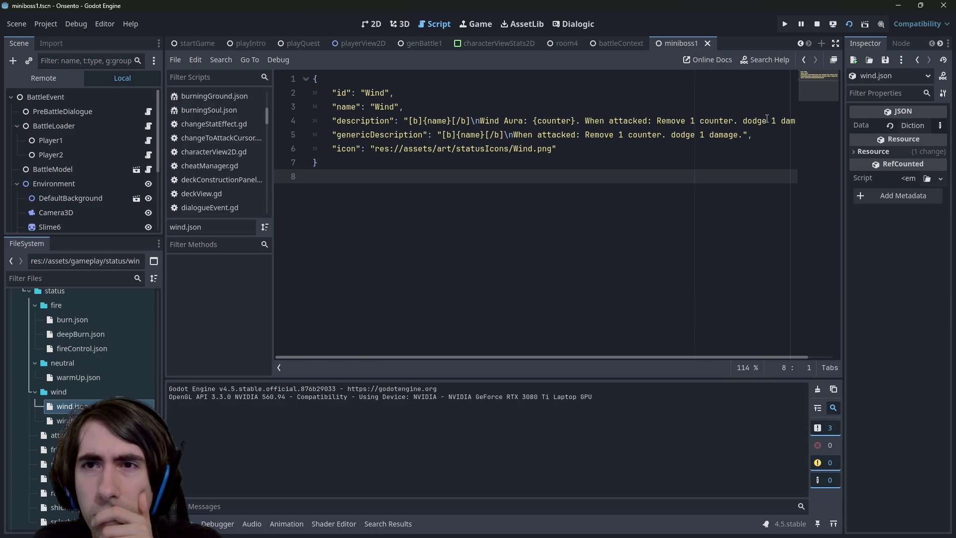
pyautogui.press('F6')
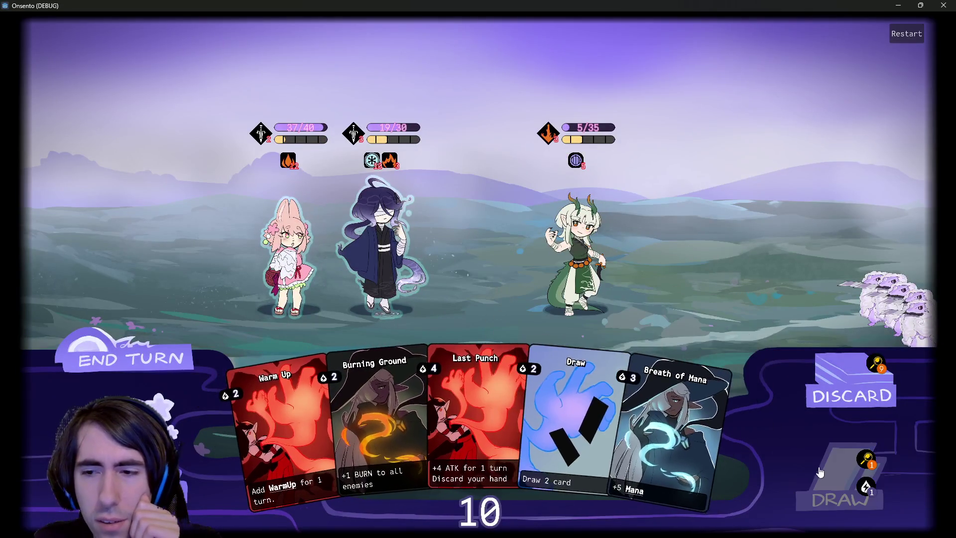
# Play the Draw card, draw two more cards, end the turn past the warning, then minimize the game
pyautogui.moveTo(573, 428)
pyautogui.mouseDown()
pyautogui.moveTo(465, 396)
pyautogui.moveTo(432, 262)
pyautogui.mouseUp()
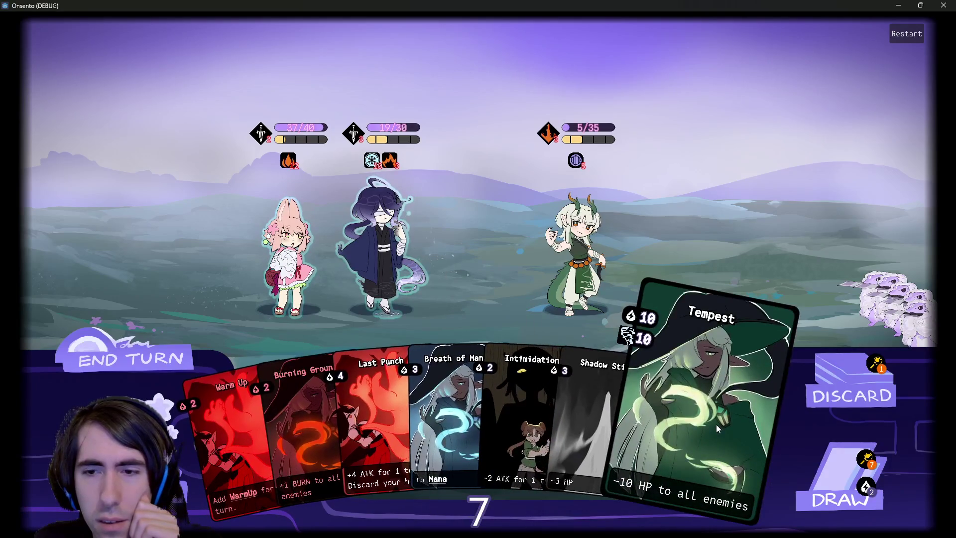
pyautogui.press('d')
pyautogui.press('d')
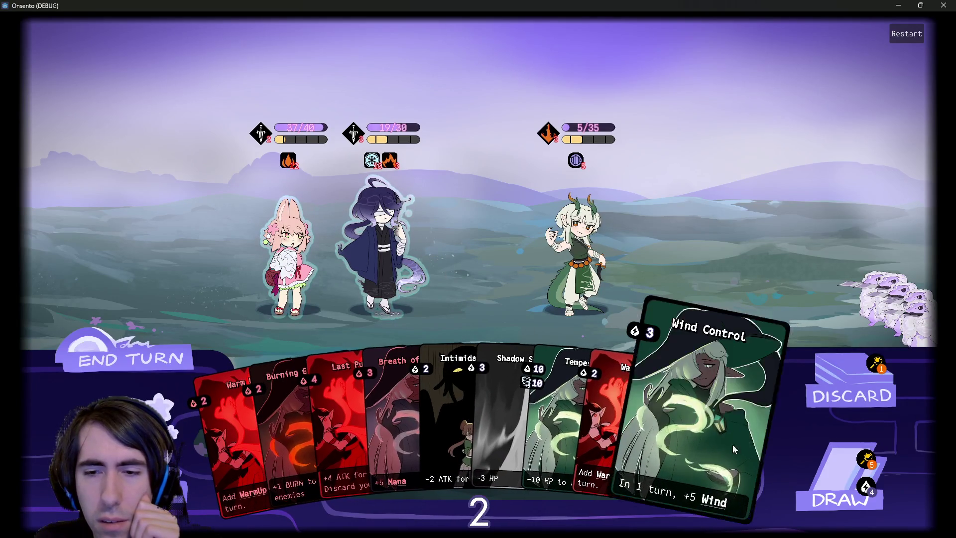
pyautogui.click(145, 359)
pyautogui.click(146, 360)
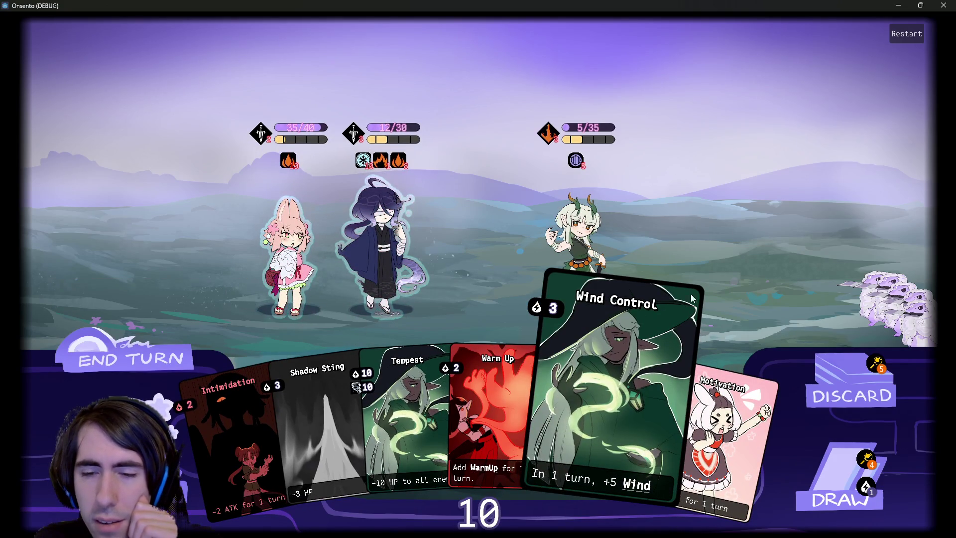
pyautogui.click(898, 5)
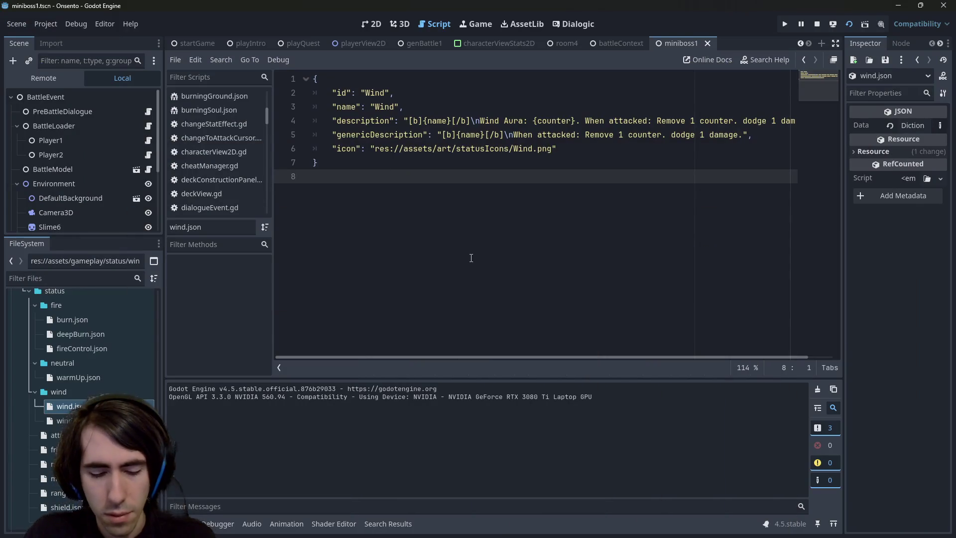
# Search the project for removestatus, open its definition, breakpoint line 83, and rerun the game
pyautogui.hotkey('ctrl', 'shift', 'f')
pyautogui.write('removestatus')
pyautogui.press('Return')
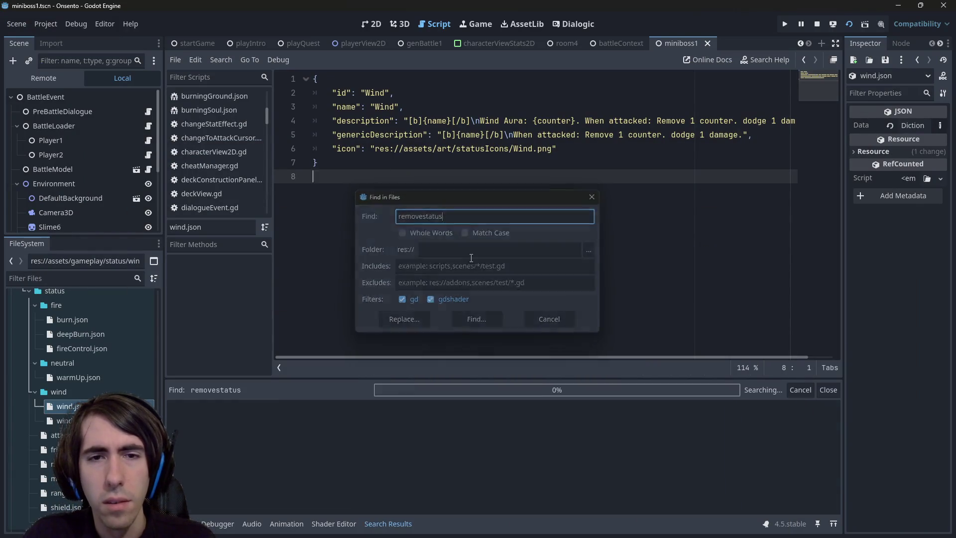
pyautogui.click(388, 423)
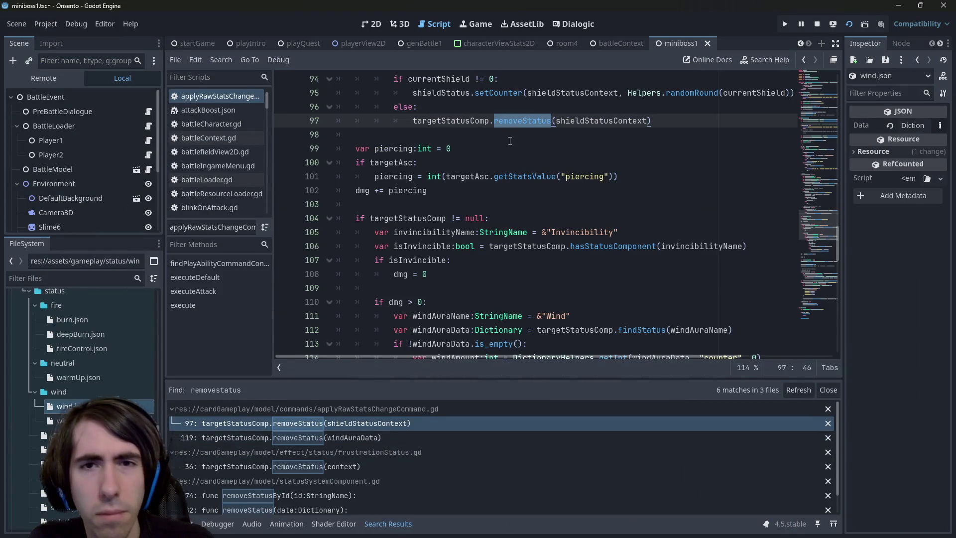
pyautogui.keyDown('ctrl'); pyautogui.click(522, 121); pyautogui.keyUp('ctrl')
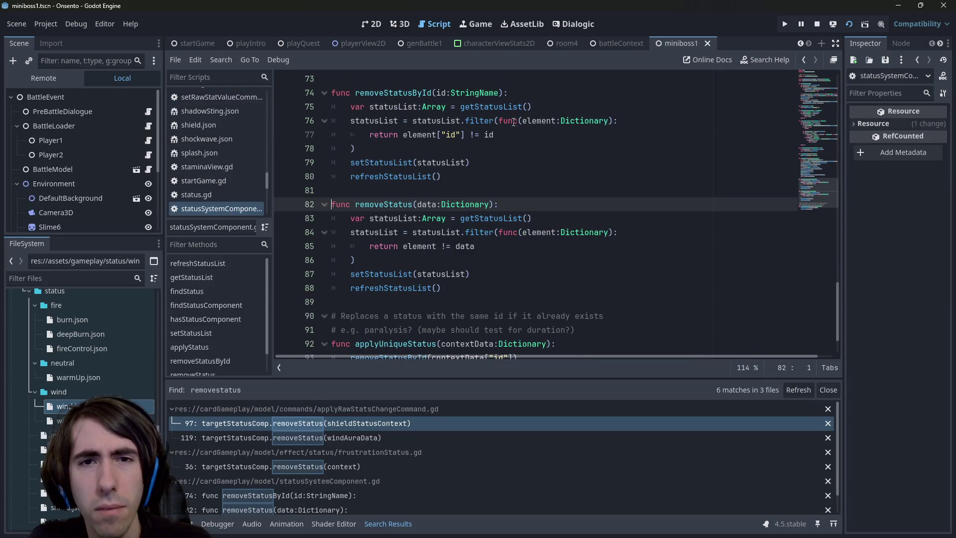
pyautogui.click(284, 218)
pyautogui.press('F6')
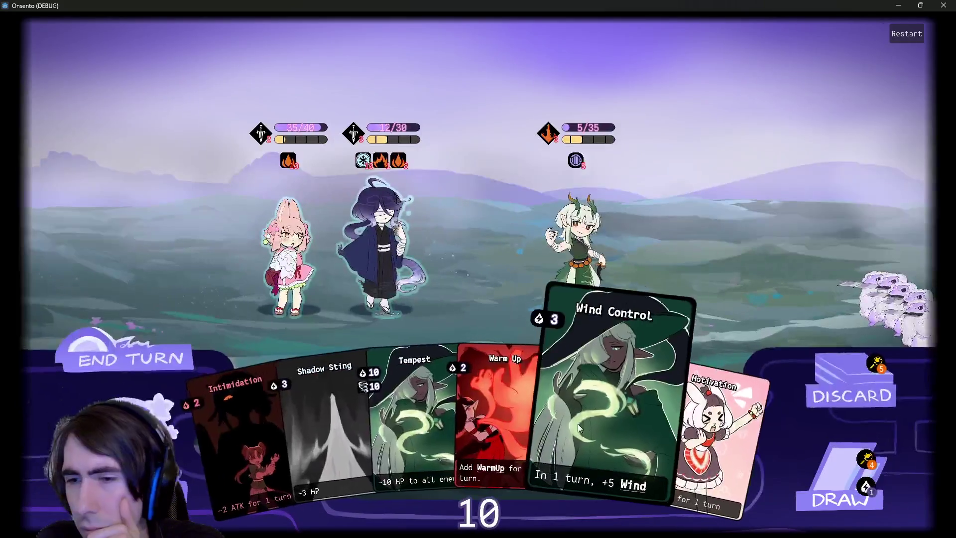
# Play Wind Control and end the turn twice, drawing a card and viewing the draw pile between
pyautogui.moveTo(578, 423); pyautogui.dragTo(437, 270)
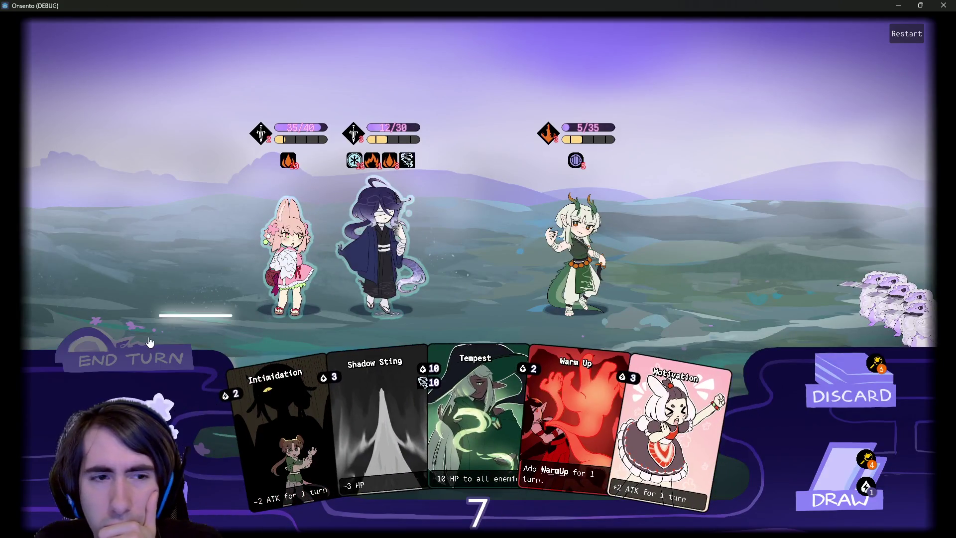
pyautogui.click(149, 342)
pyautogui.click(150, 342)
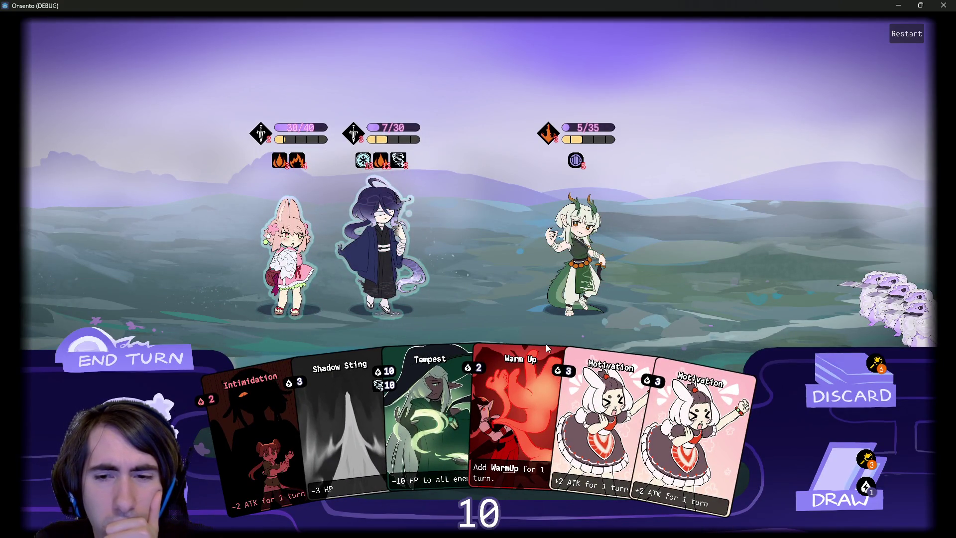
pyautogui.click(834, 452)
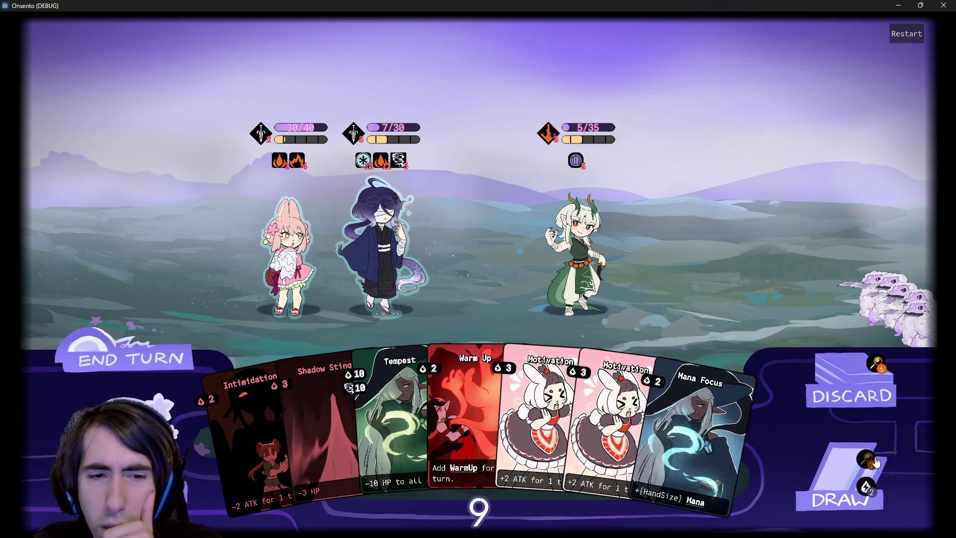
pyautogui.click(865, 495)
pyautogui.click(908, 508)
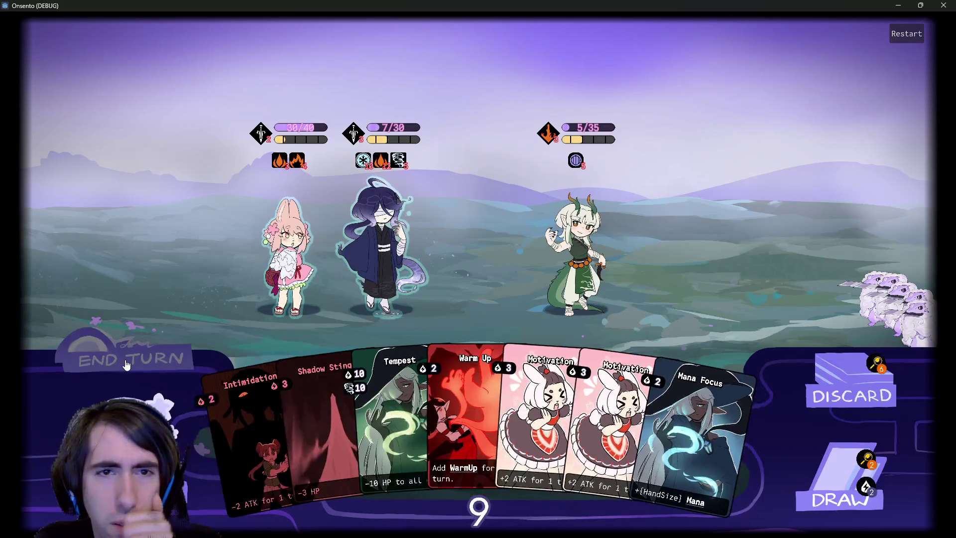
pyautogui.click(127, 365)
pyautogui.click(127, 365)
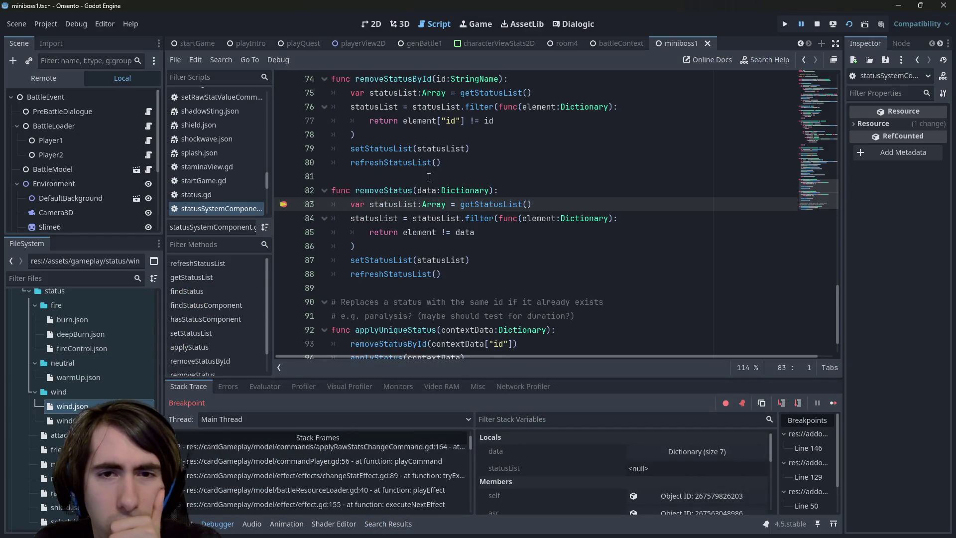
# Switch to the applyRawStatsChangeCommand.gd:119 caller frame and inspect the dmg and windAmount values
pyautogui.moveTo(427, 194)
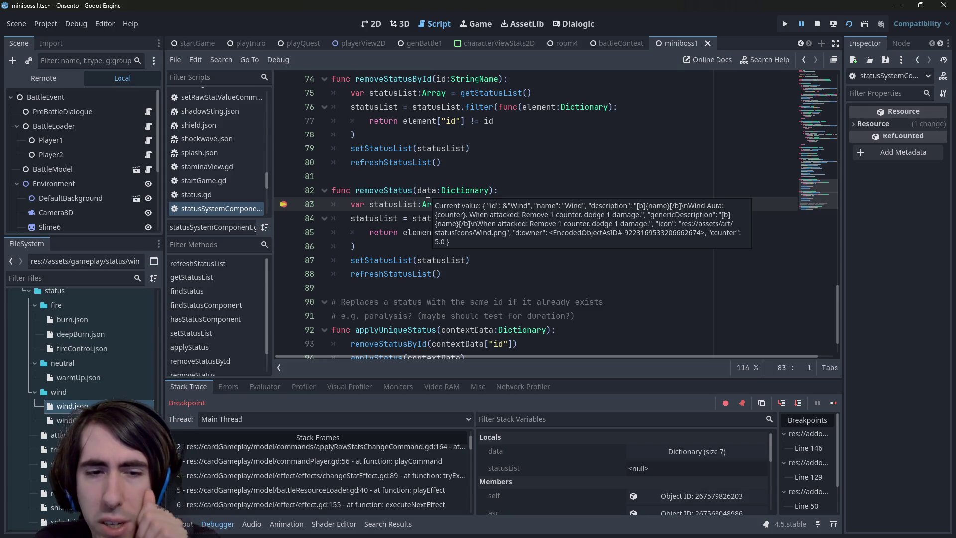
pyautogui.scroll(2, 374, 478)
pyautogui.click(373, 466)
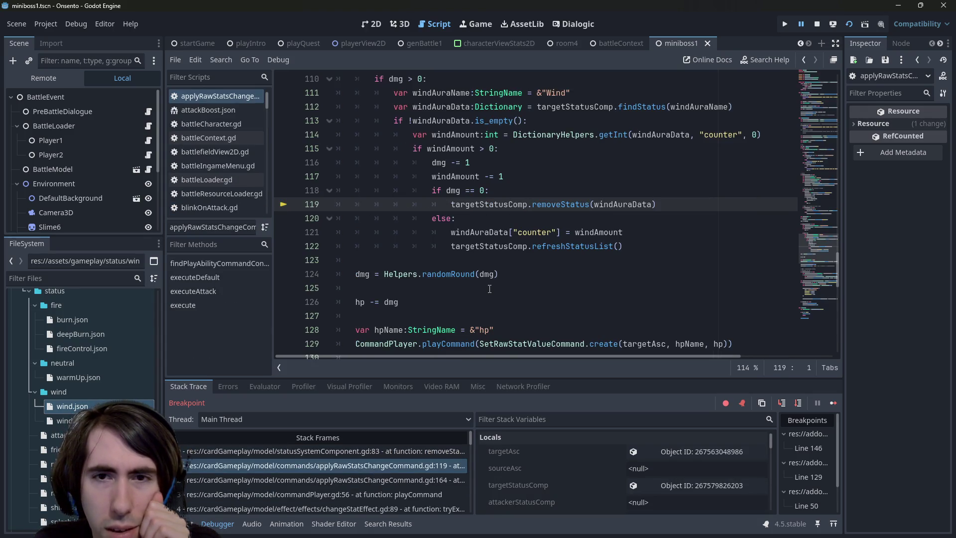
pyautogui.scroll(2, 489, 288)
pyautogui.doubleClick(452, 274)
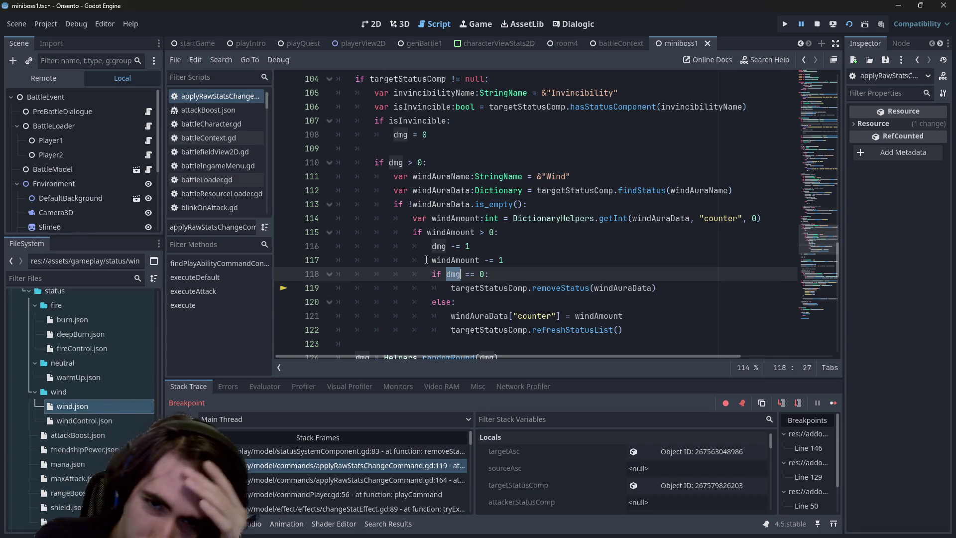
pyautogui.moveTo(456, 260)
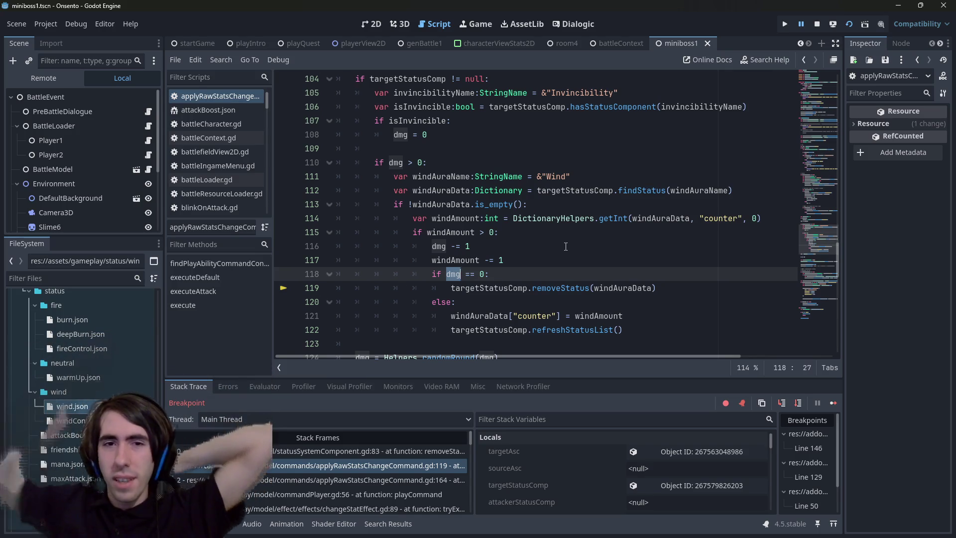
pyautogui.moveTo(427, 162); pyautogui.dragTo(266, 146)
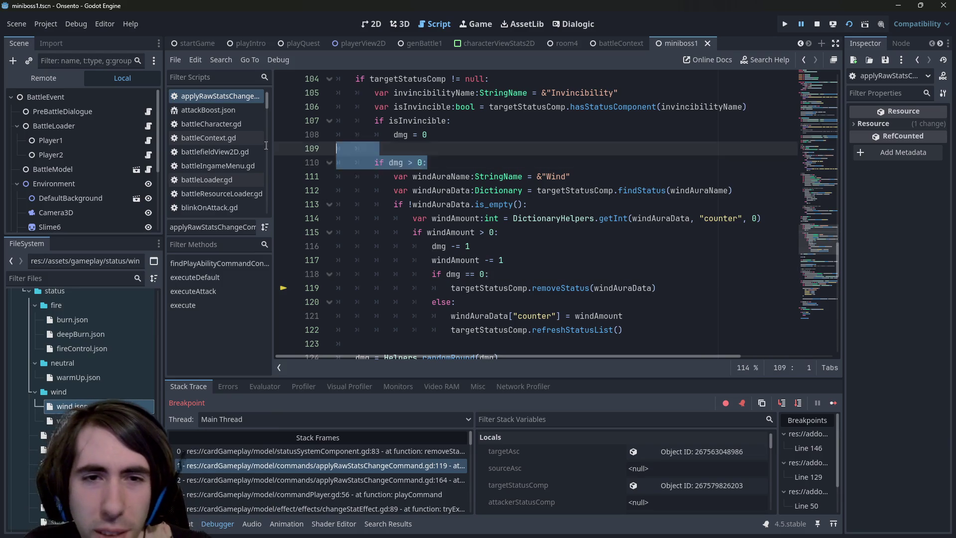
pyautogui.doubleClick(394, 163)
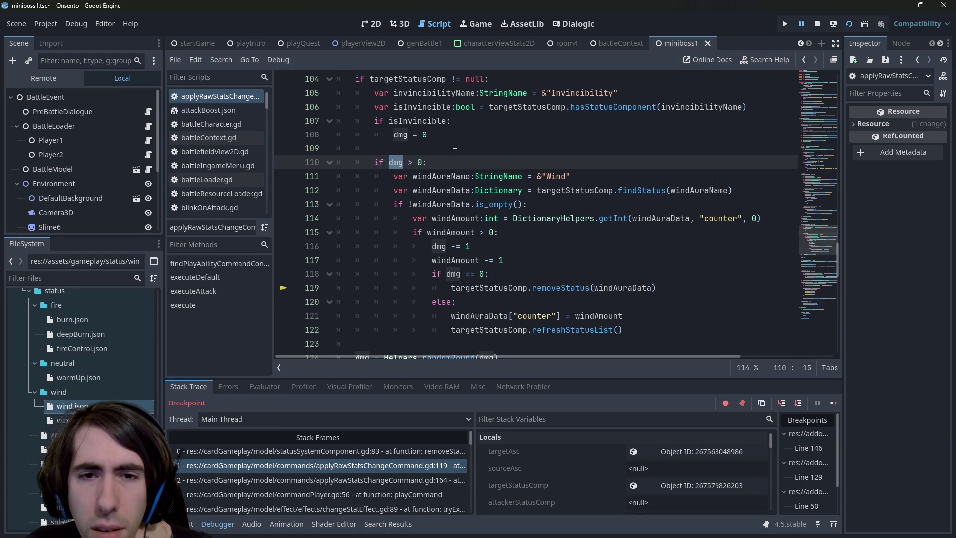
pyautogui.scroll(2, 453, 152)
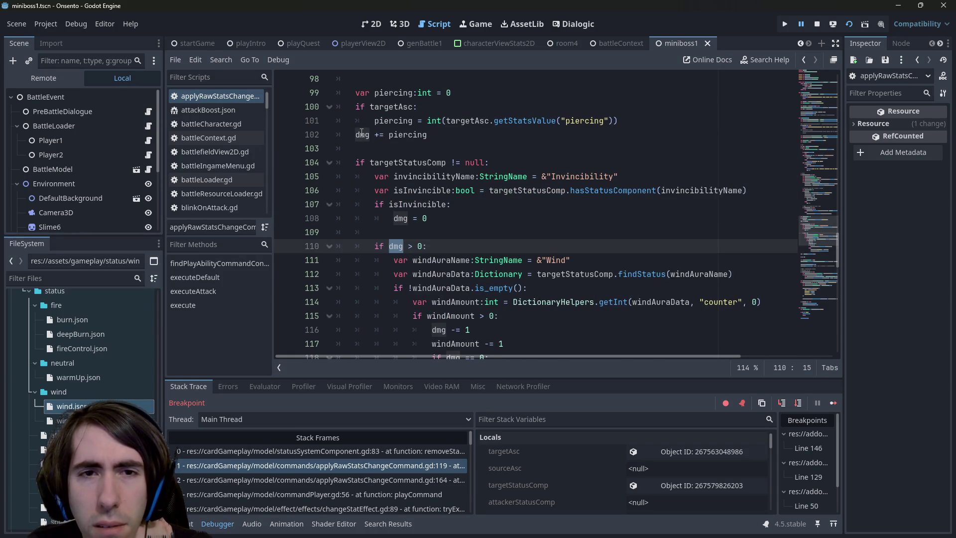
pyautogui.scroll(10, 418, 219)
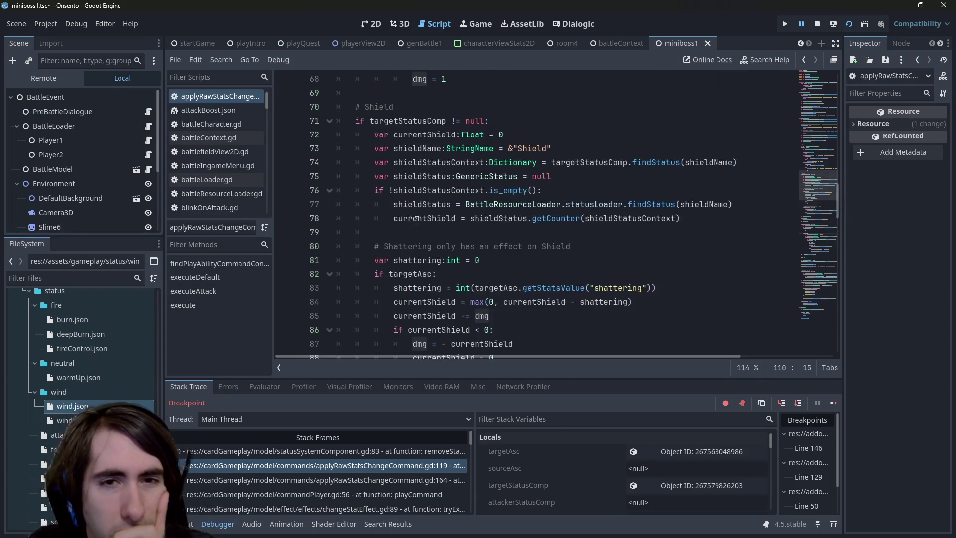
pyautogui.scroll(7, 417, 220)
pyautogui.scroll(1, 417, 220)
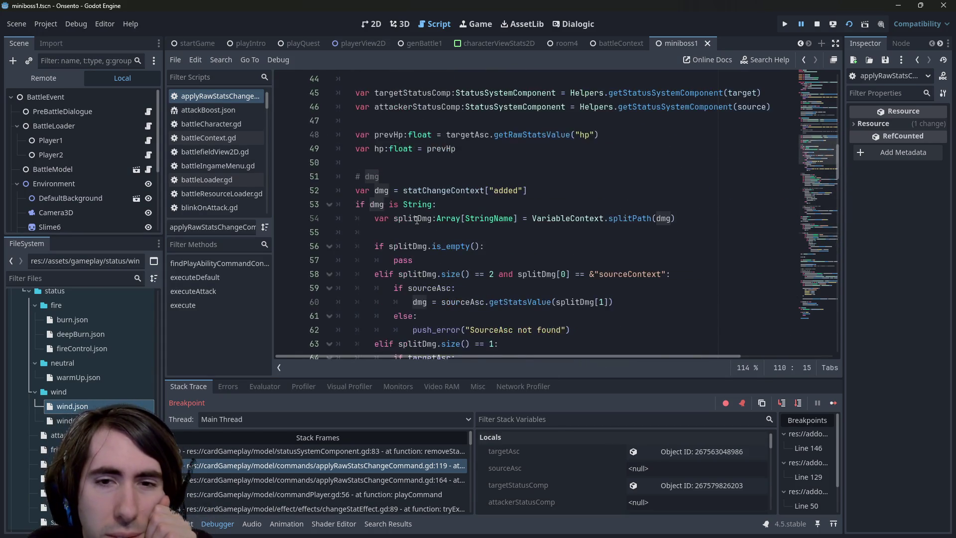
pyautogui.scroll(-19, 417, 220)
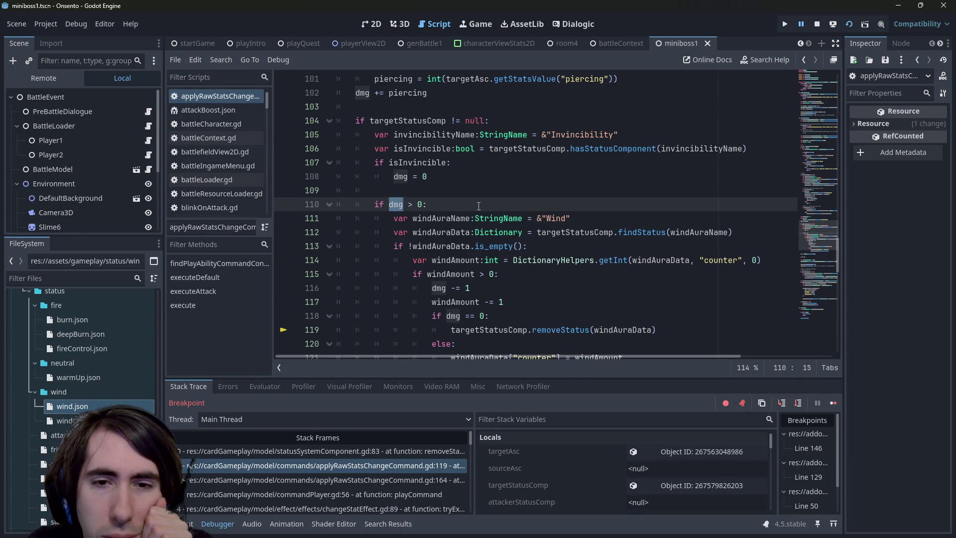
pyautogui.scroll(-1, 478, 206)
pyautogui.moveTo(455, 233)
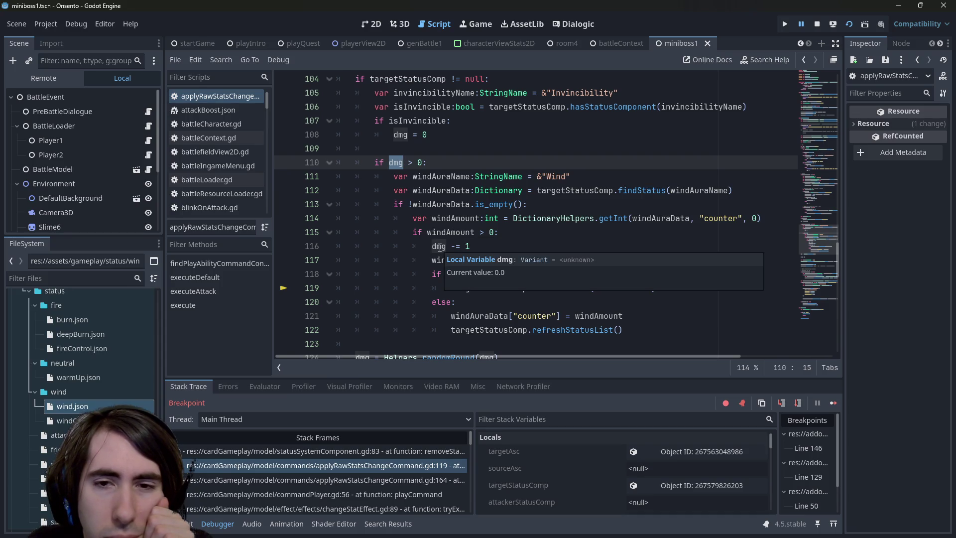
pyautogui.doubleClick(439, 247)
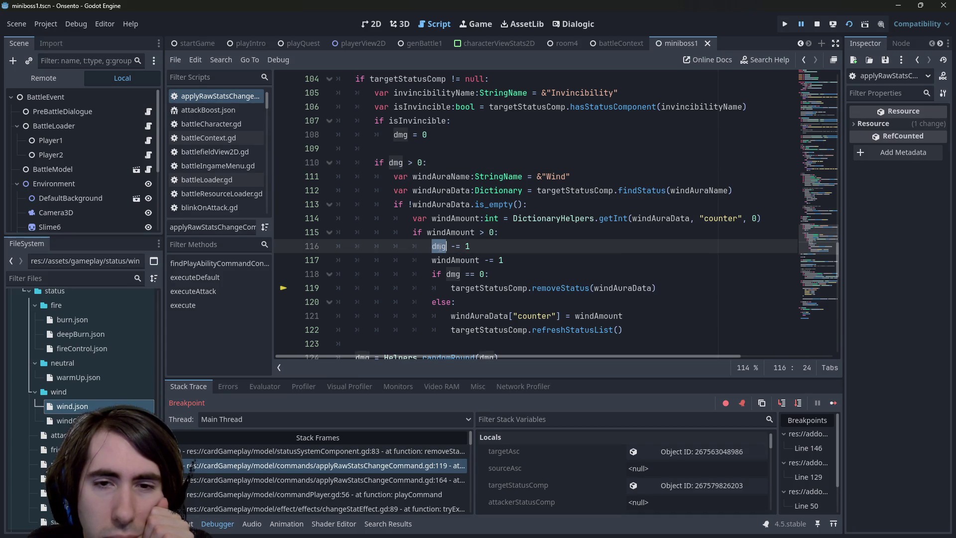
pyautogui.moveTo(446, 246)
pyautogui.click(525, 252)
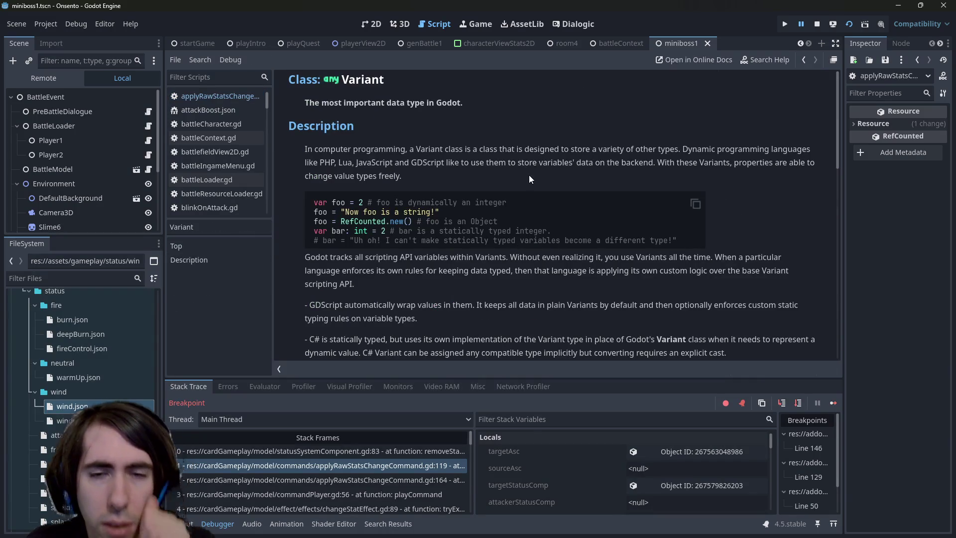
pyautogui.hotkey('alt', 'Left')
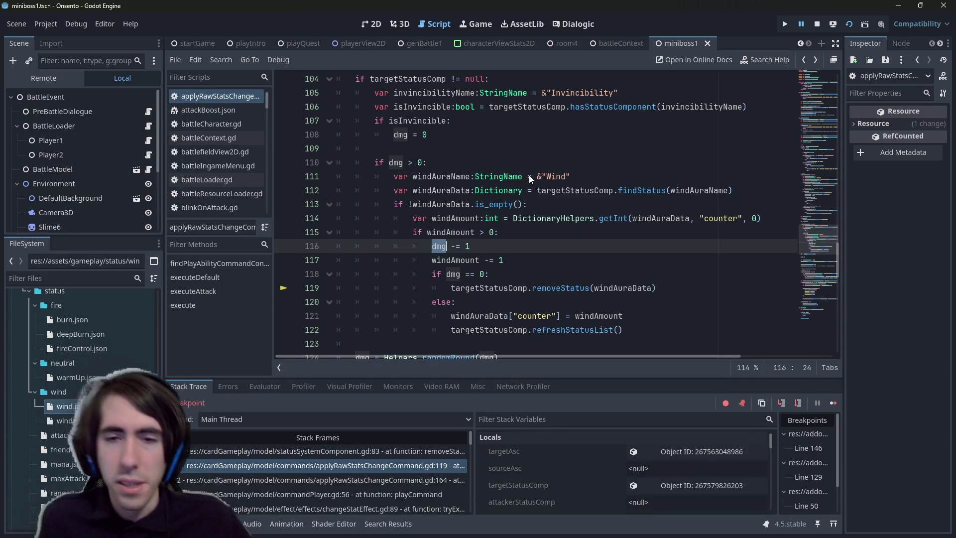
# Replace dmg with windAmount in line 118's condition and save the script
pyautogui.doubleClick(455, 260)
pyautogui.hotkey('ctrl', 'c')
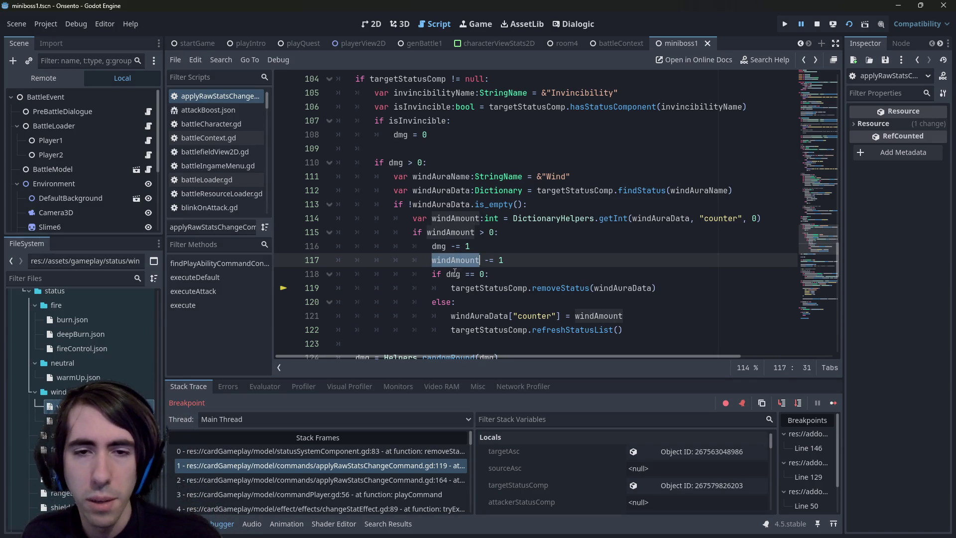
pyautogui.doubleClick(453, 274)
pyautogui.hotkey('ctrl', 'v')
pyautogui.hotkey('ctrl', 's')
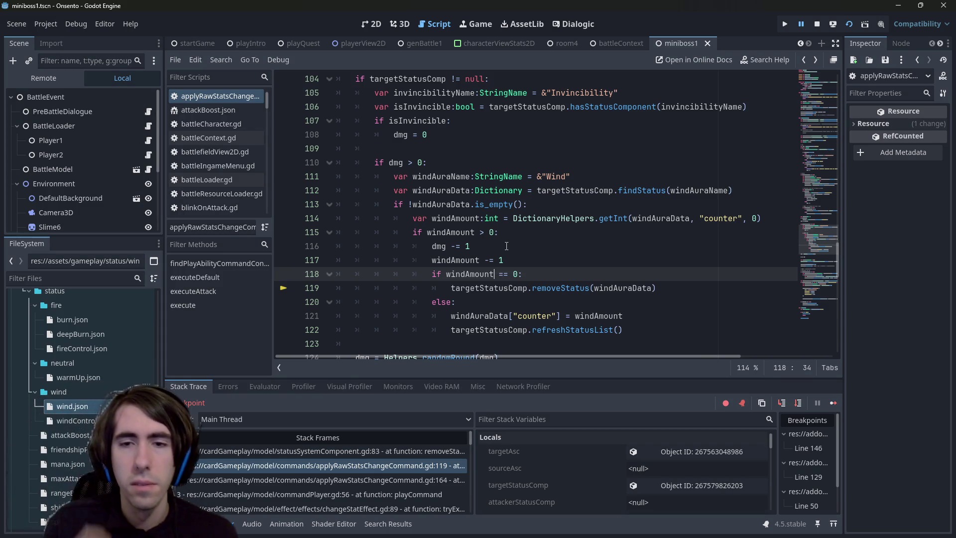
# Recheck dmg and the line 121 counter update, then stop the running game
pyautogui.doubleClick(438, 246)
pyautogui.moveTo(458, 244)
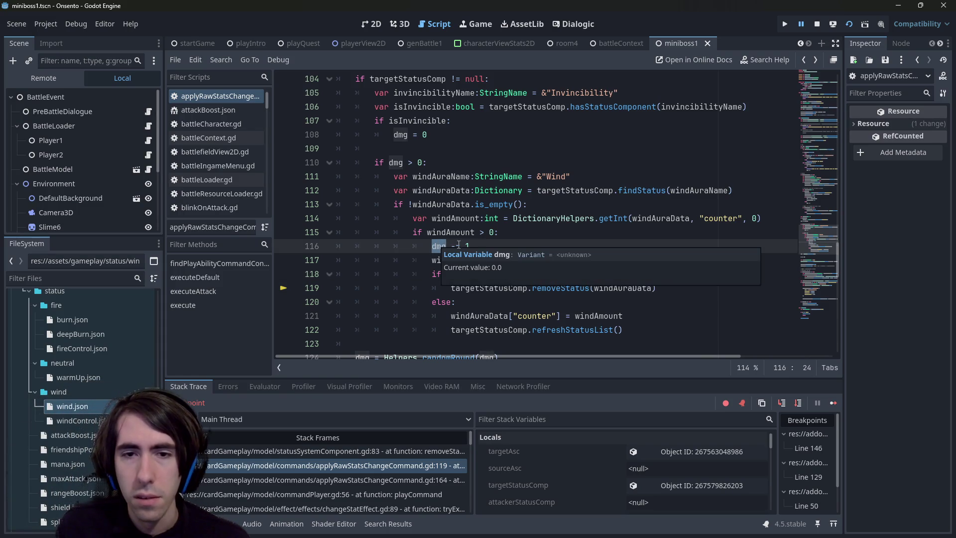
pyautogui.scroll(-2, 490, 222)
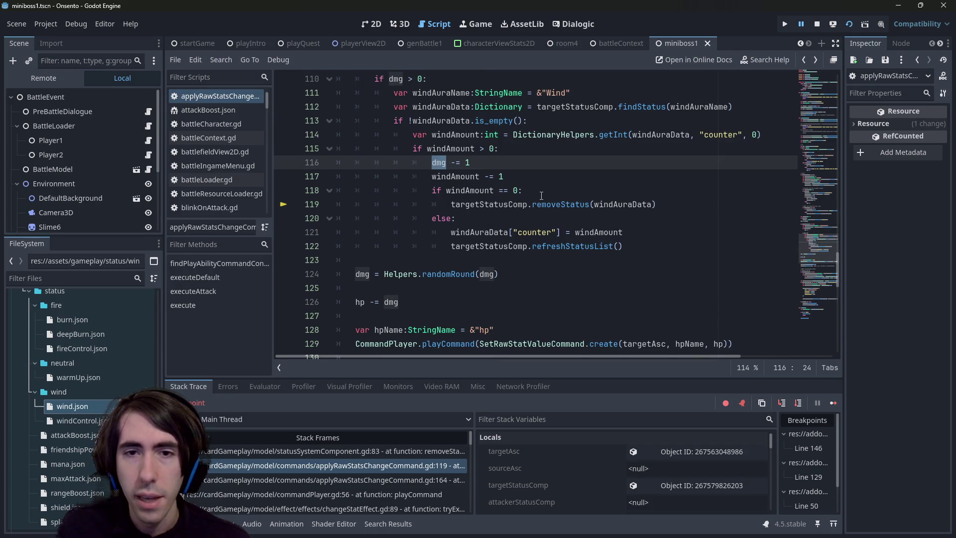
pyautogui.click(499, 231)
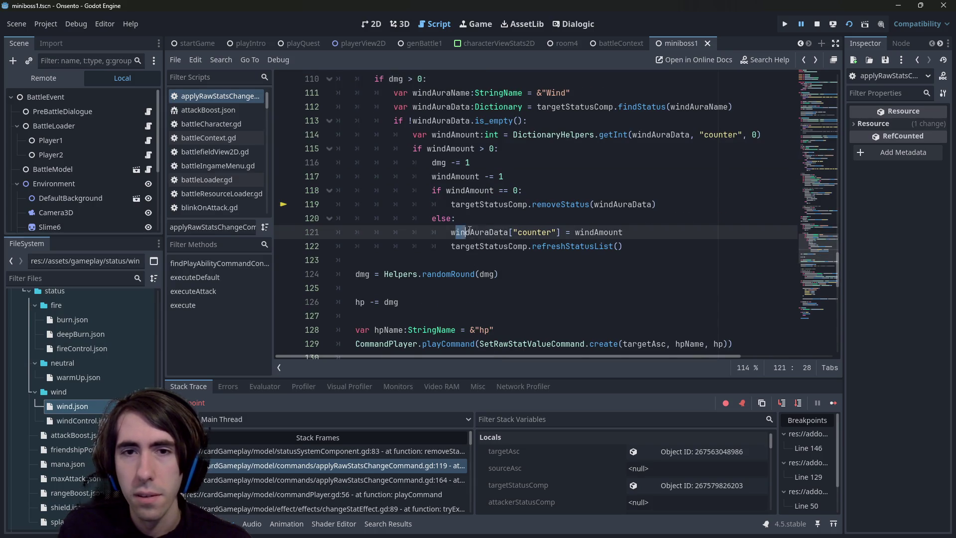
pyautogui.click(621, 233)
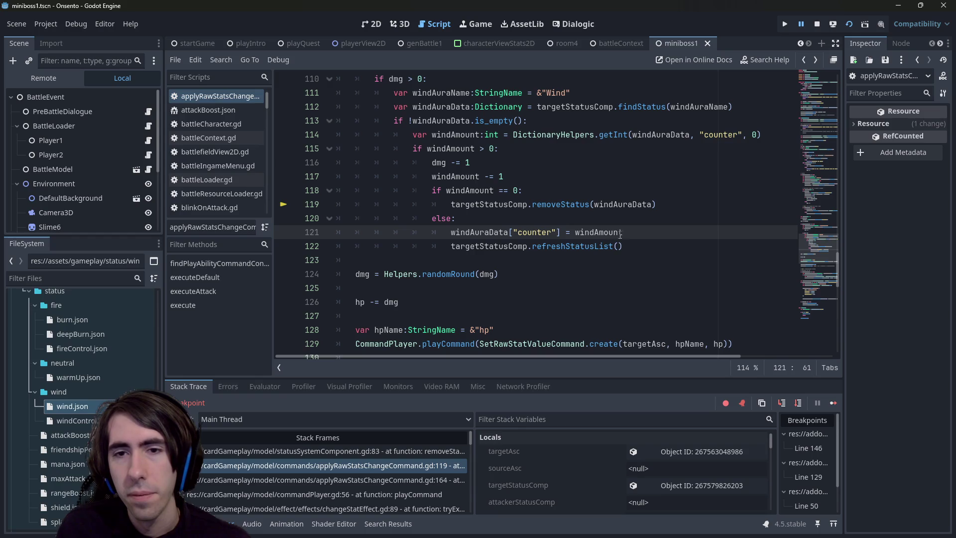
pyautogui.doubleClick(620, 233)
pyautogui.scroll(1, 602, 234)
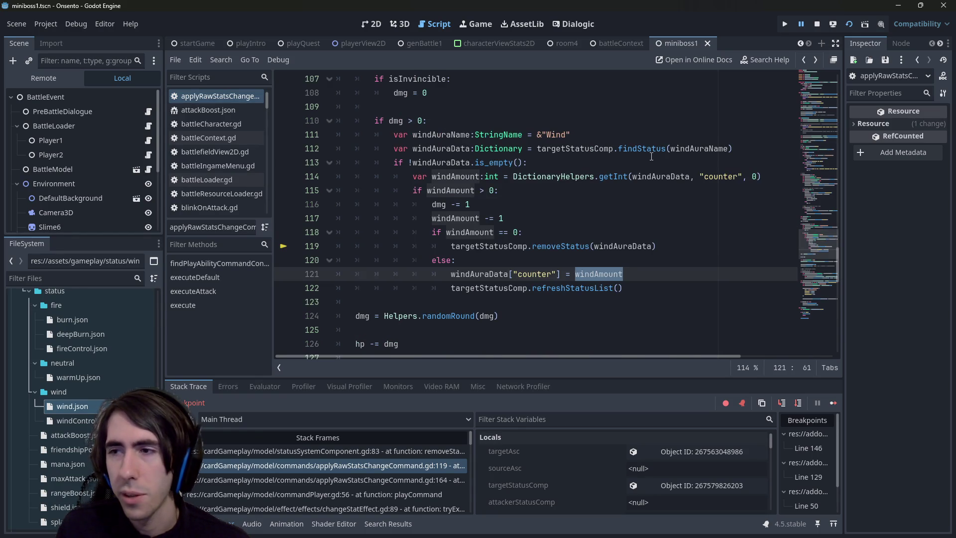
pyautogui.click(816, 26)
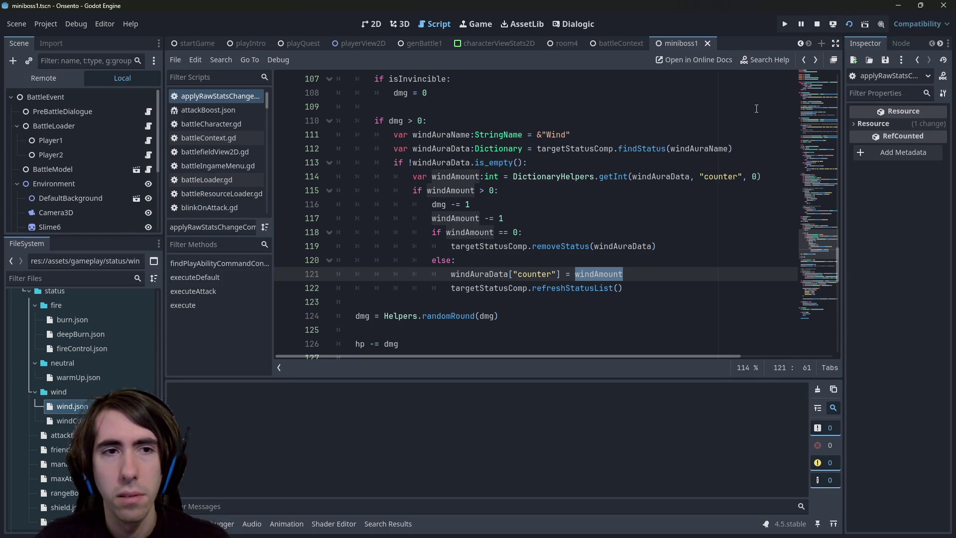
# Relaunch the game, deploy the pink-haired character, play Wind Control on the fox, and end the turn
pyautogui.press('F5')
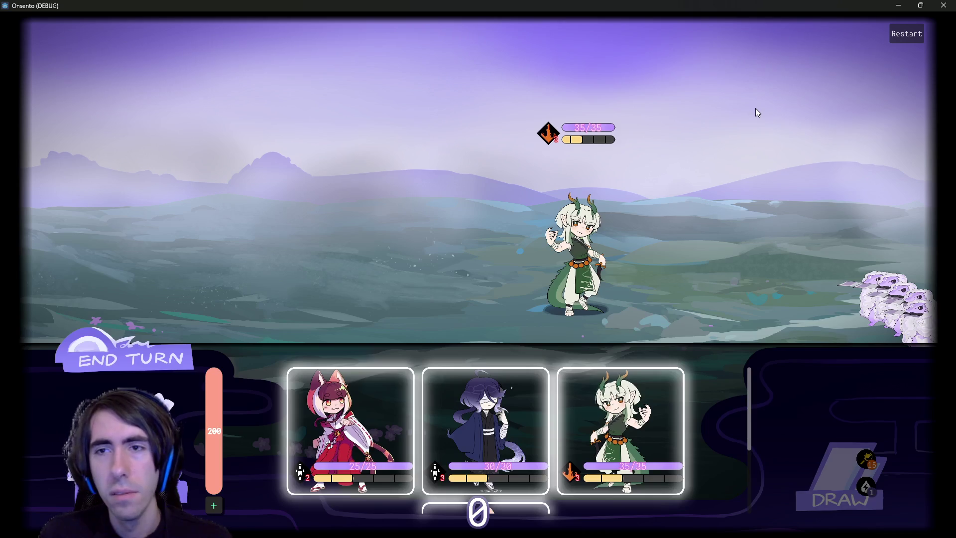
pyautogui.doubleClick(882, 4)
pyautogui.click(866, 73)
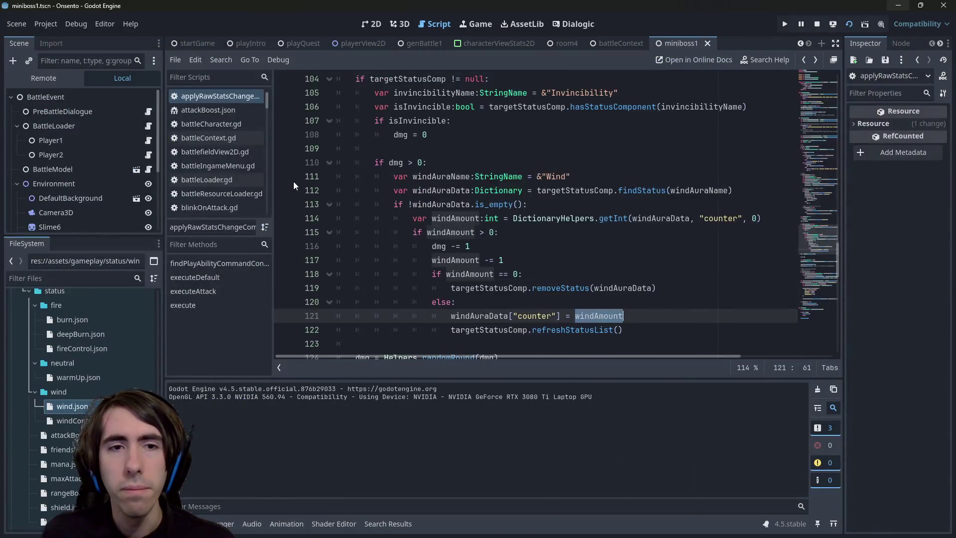
pyautogui.hotkey('alt', 'Tab')
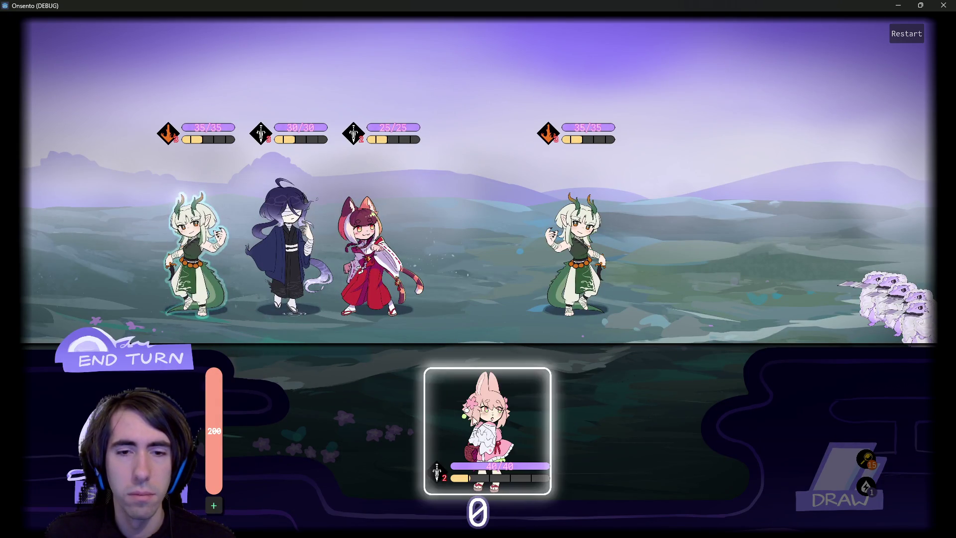
pyautogui.click(177, 366)
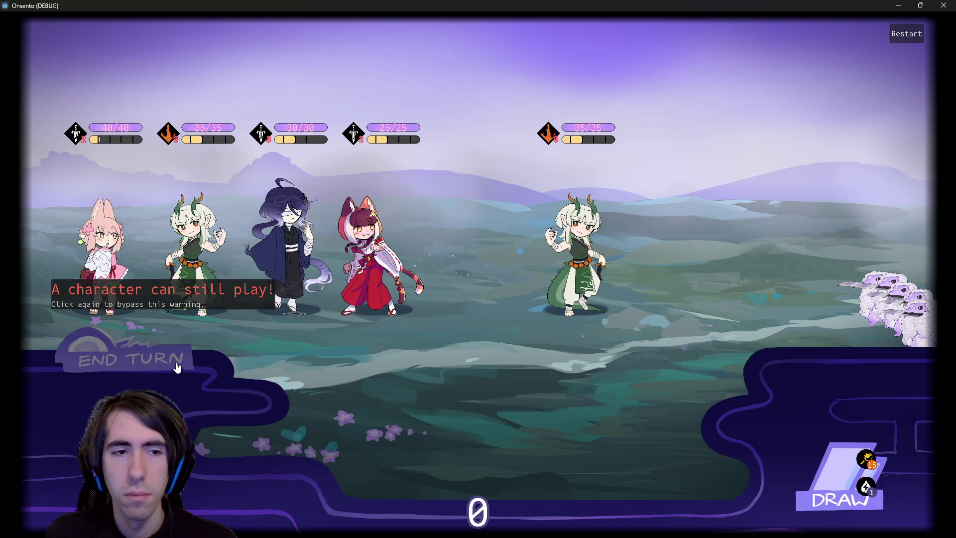
pyautogui.moveTo(697, 424); pyautogui.dragTo(378, 249)
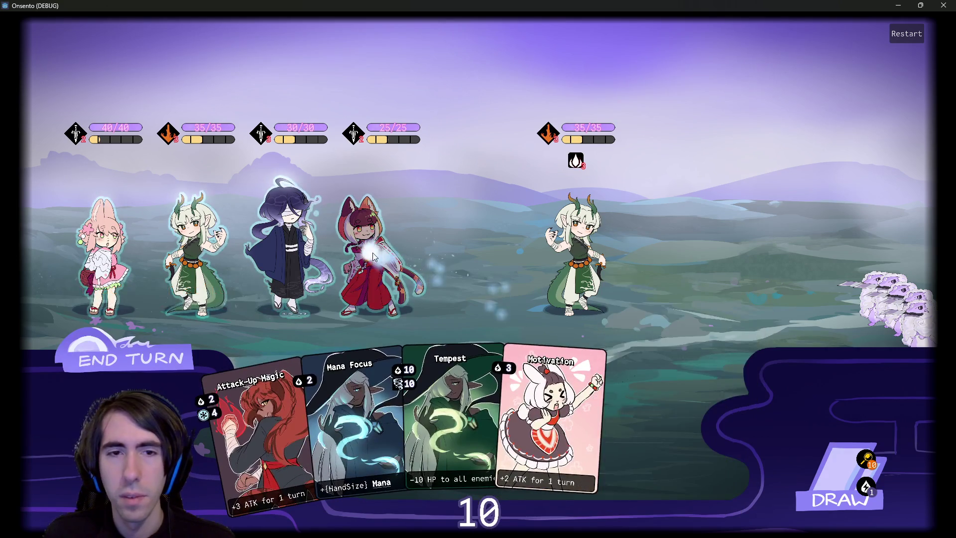
pyautogui.click(159, 357)
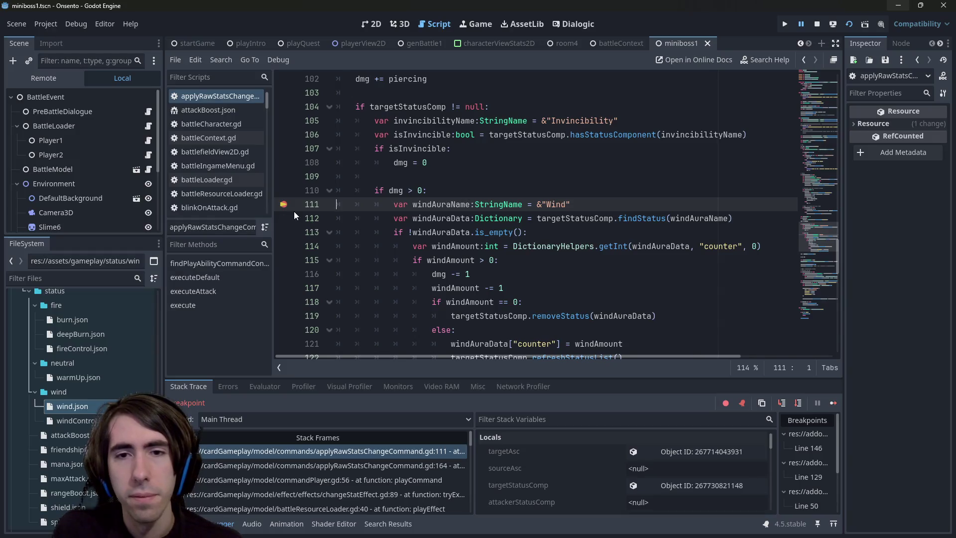
# Remove the line 111 breakpoint, step over one line, inspect windAuraData, and resume the game
pyautogui.click(283, 205)
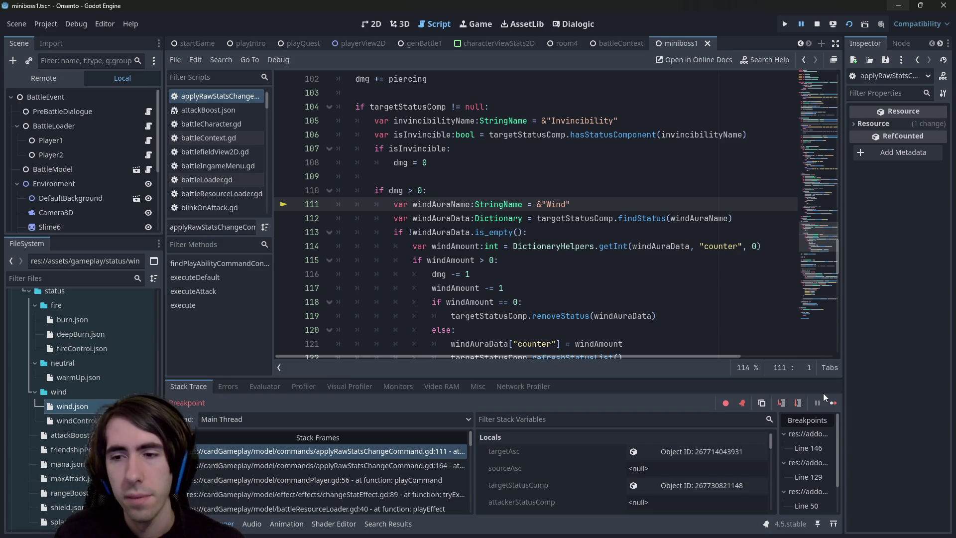
pyautogui.click(796, 404)
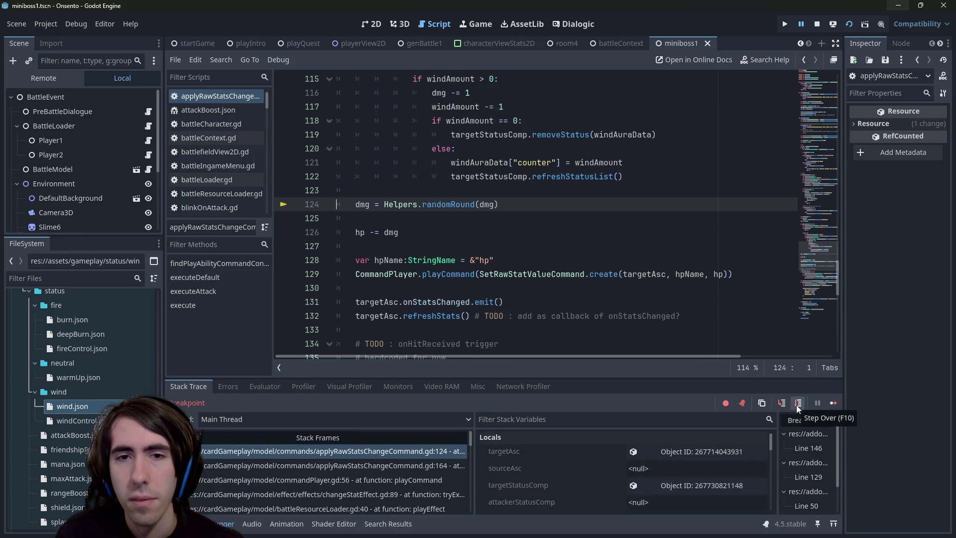
pyautogui.scroll(2, 558, 293)
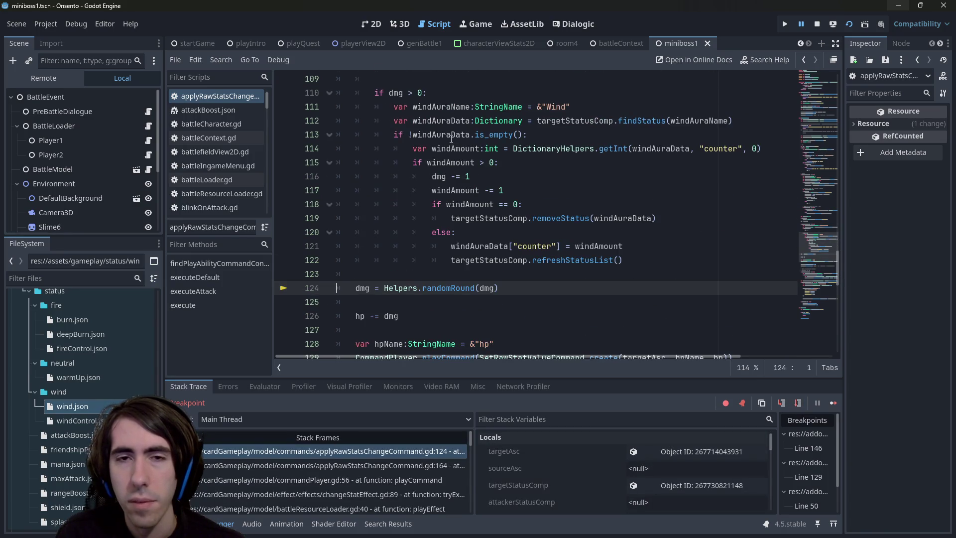
pyautogui.moveTo(451, 139)
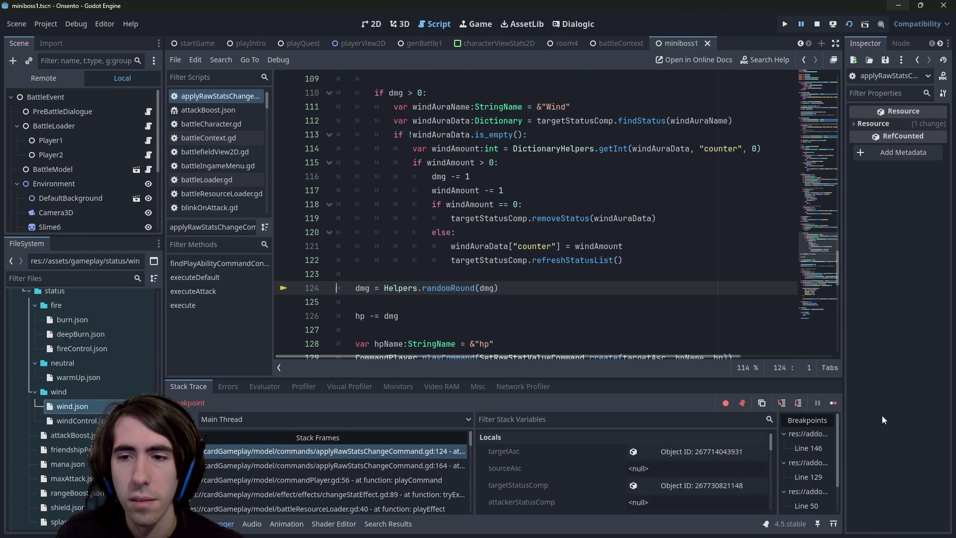
pyautogui.click(838, 405)
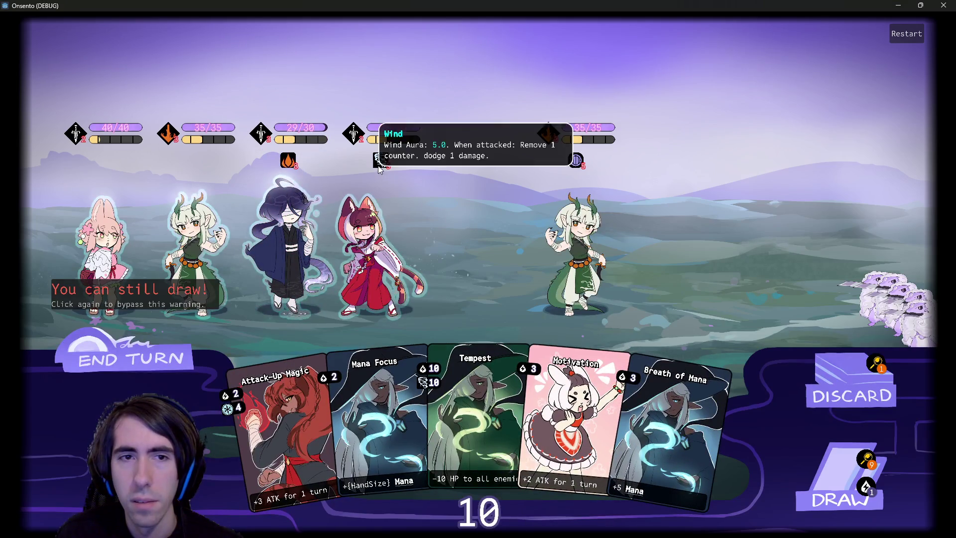
# Draw four cards and end the turn past the draw warning
pyautogui.click(832, 443)
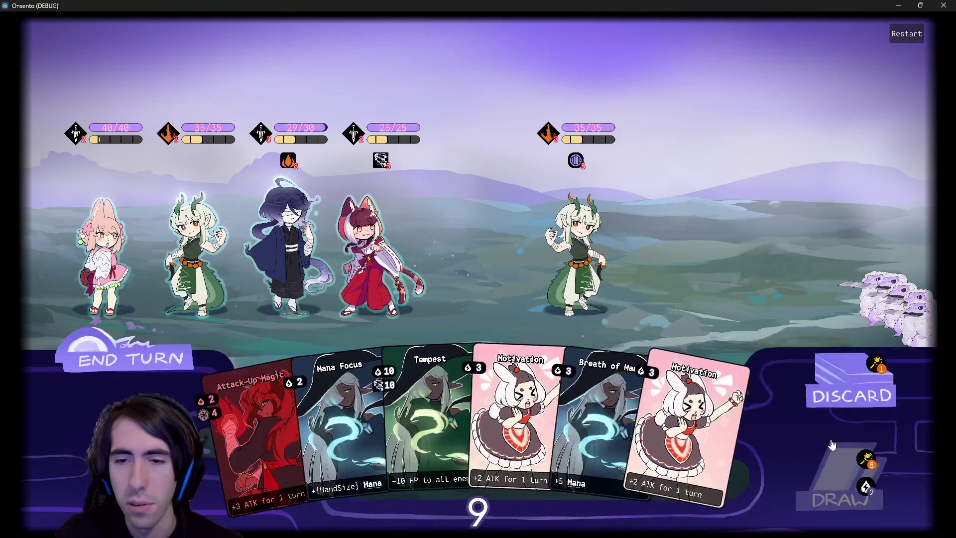
pyautogui.click(831, 444)
pyautogui.click(826, 446)
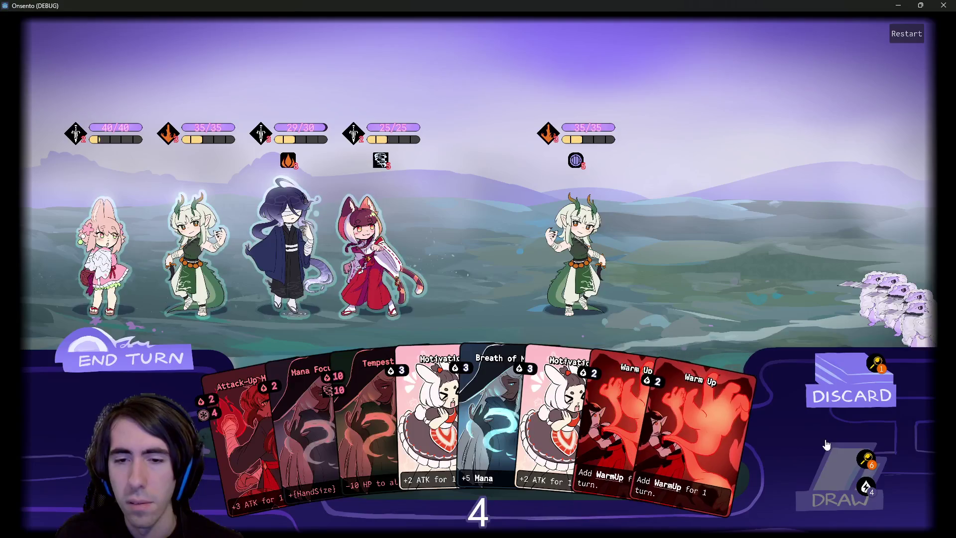
pyautogui.click(819, 446)
pyautogui.click(119, 358)
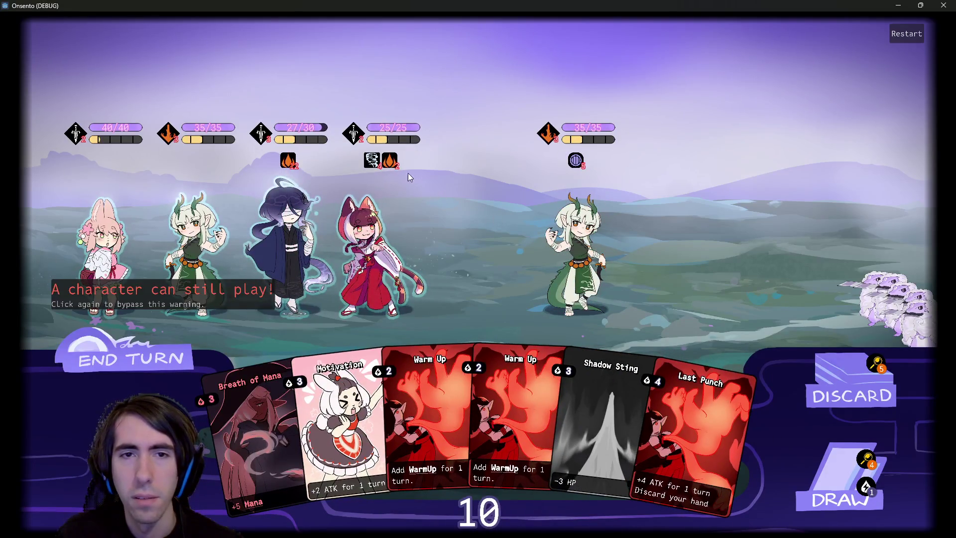
pyautogui.click(120, 368)
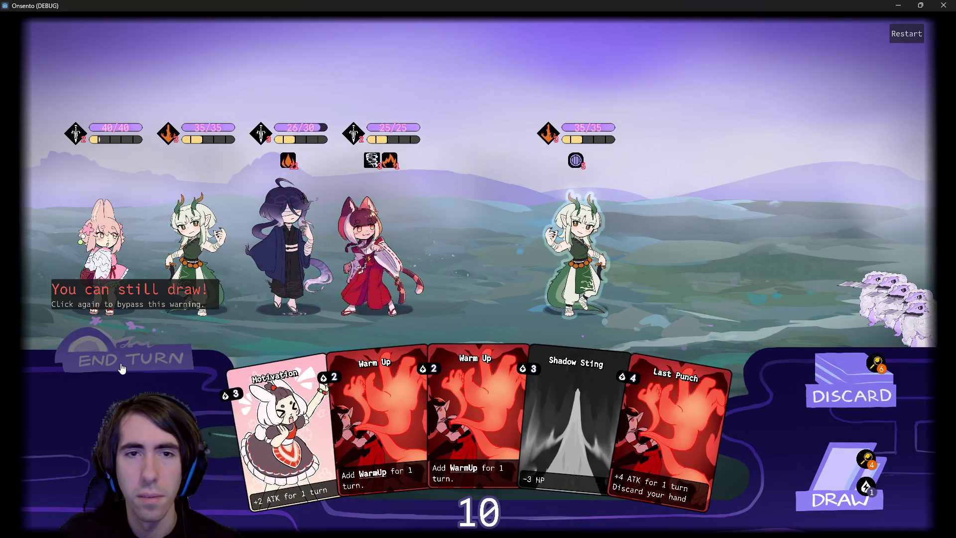
pyautogui.click(121, 369)
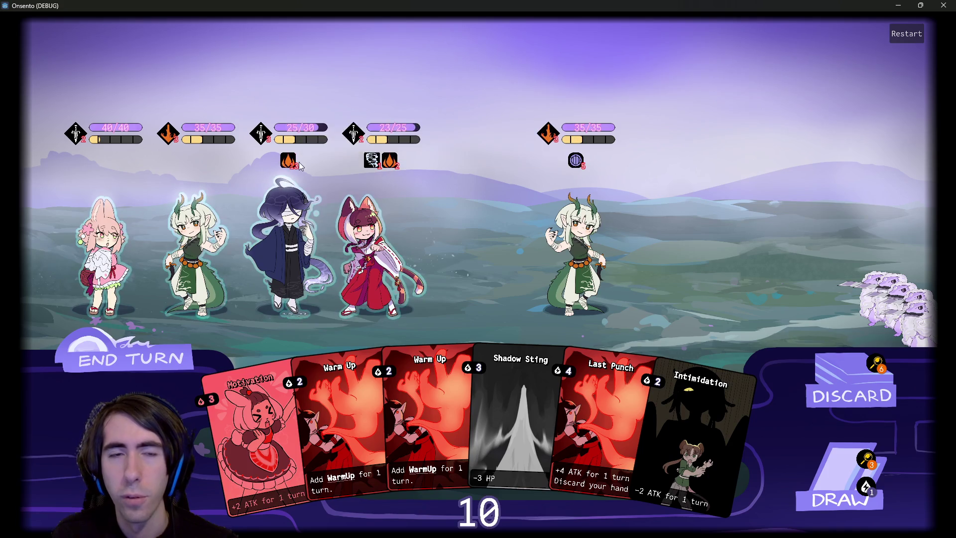
# Draw a card, play Burning Ground on the enemies, and close the game
pyautogui.click(823, 486)
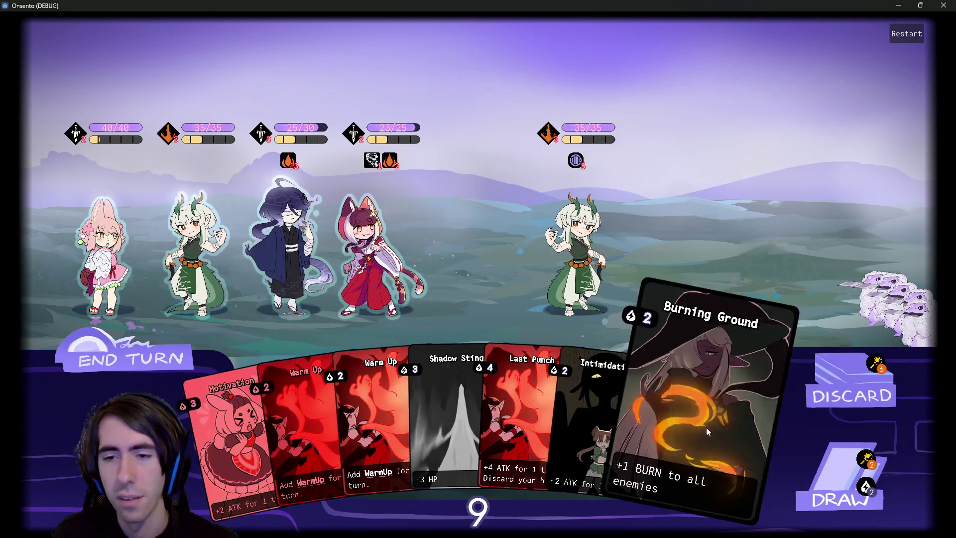
pyautogui.moveTo(706, 427); pyautogui.dragTo(507, 312)
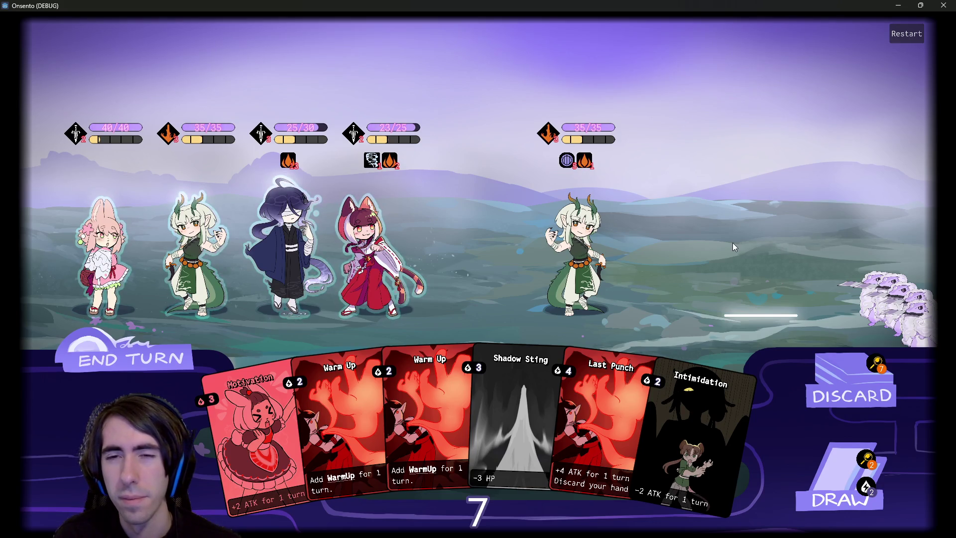
pyautogui.click(943, 5)
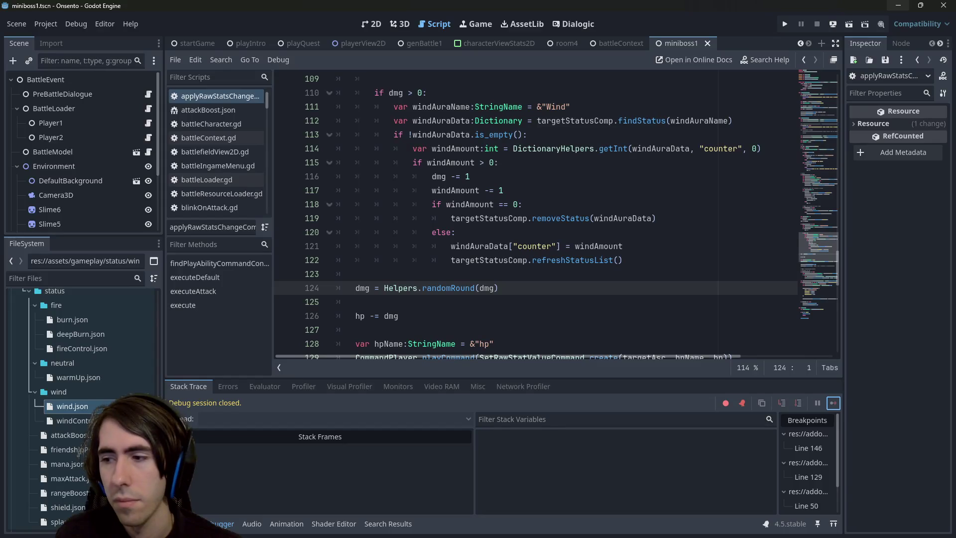
# Check git status and stage applyRawStatsChangeCommand.gd with git add
pyautogui.hotkey('alt', 'Tab')
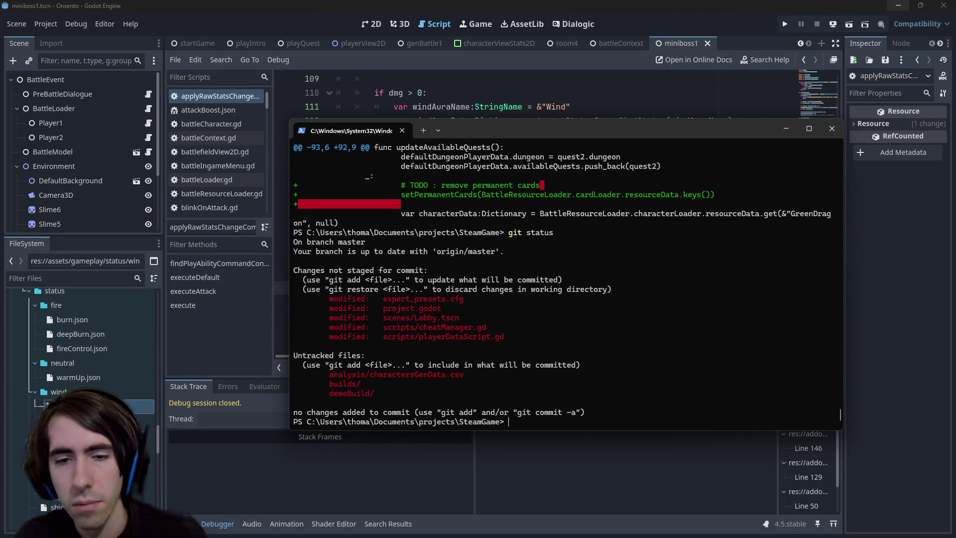
pyautogui.write('git status')
pyautogui.press('Return')
pyautogui.write('git add')
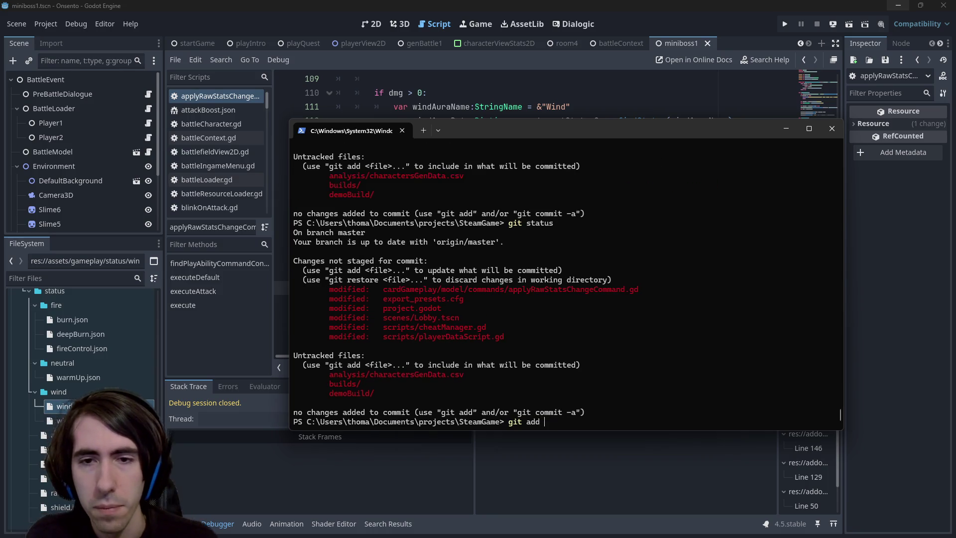
pyautogui.moveTo(383, 292); pyautogui.dragTo(651, 289)
pyautogui.hotkey('ctrl', 'c')
pyautogui.hotkey('ctrl', 'v')
pyautogui.press('Return')
# Commit with message "[hotfix] Wind fixed (not removed anymore when dmg == 0)" and push
pyautogui.write('git co')
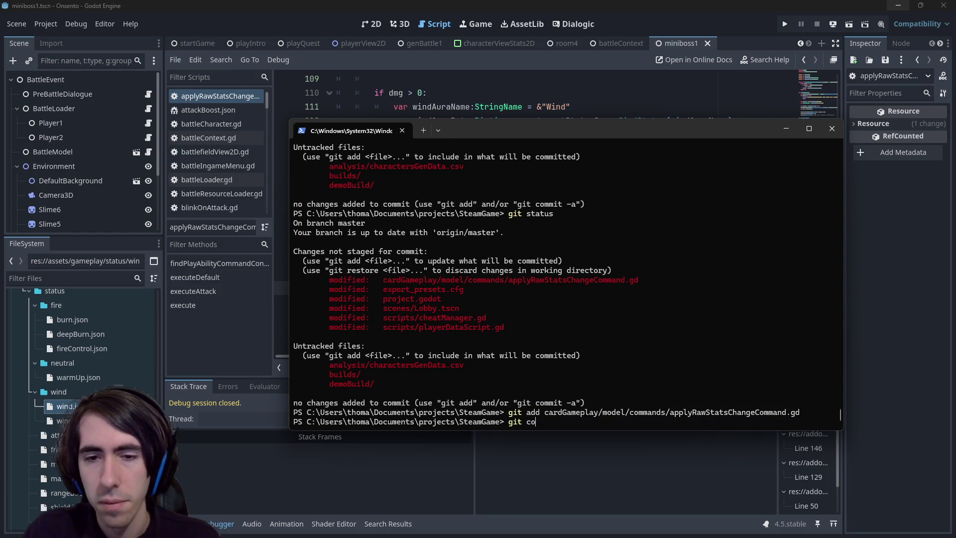
pyautogui.write('mmit -m "')
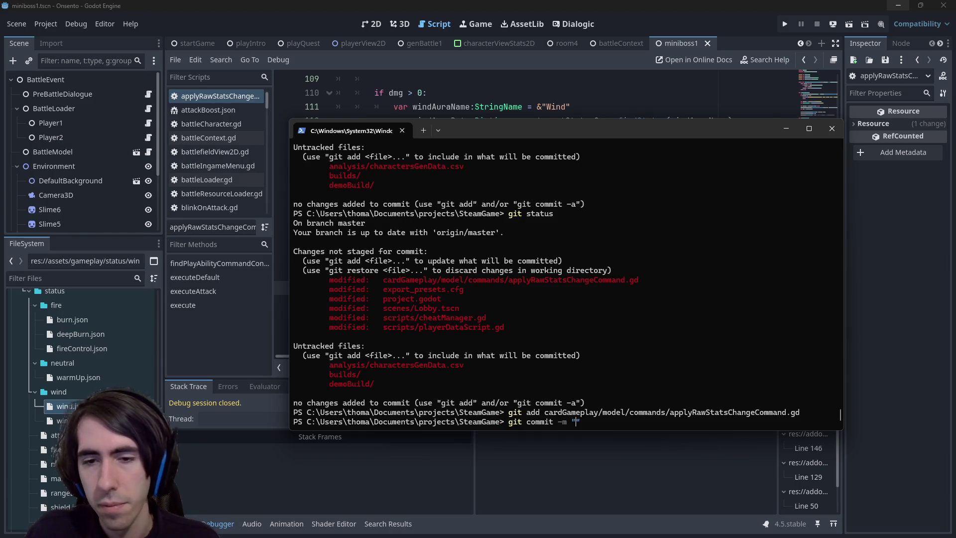
pyautogui.write('[hotfix] ')
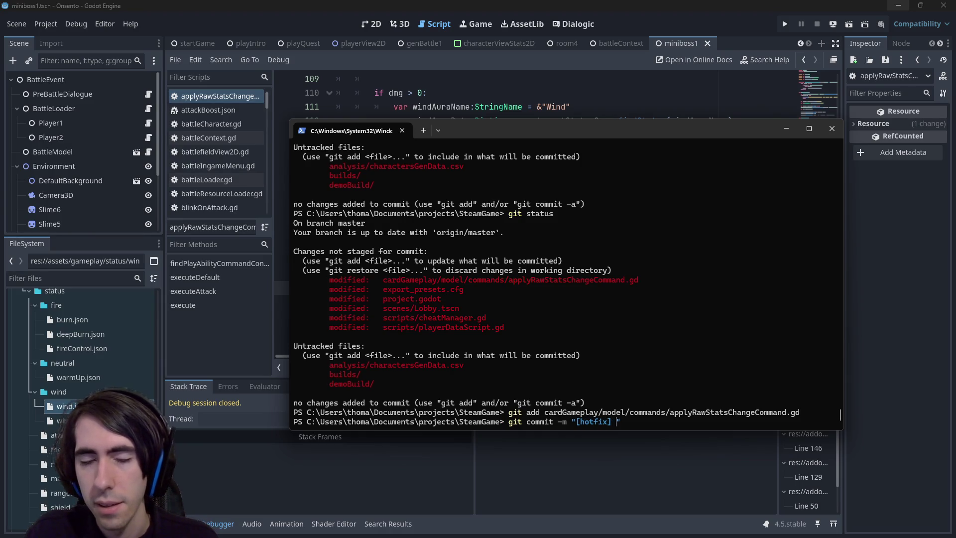
pyautogui.write('Wind fixed')
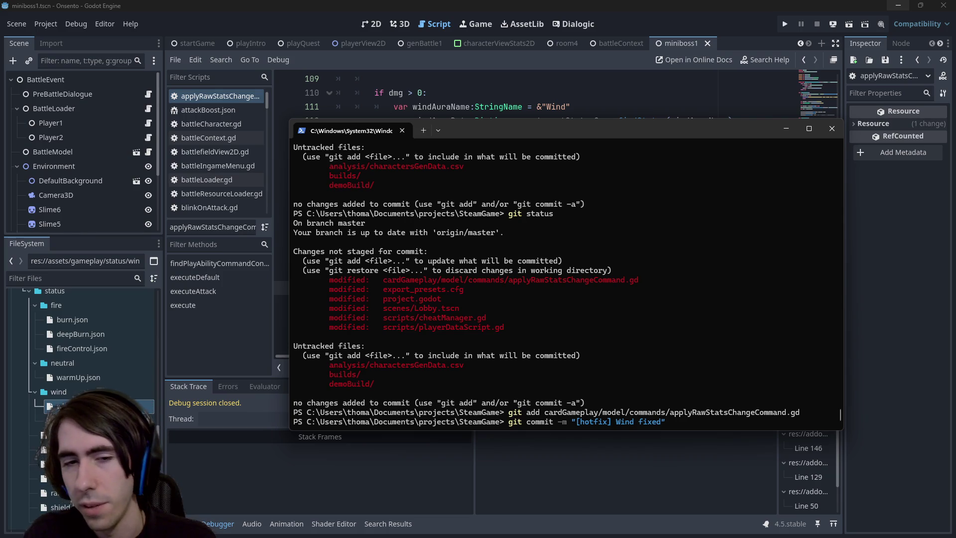
pyautogui.write(' (')
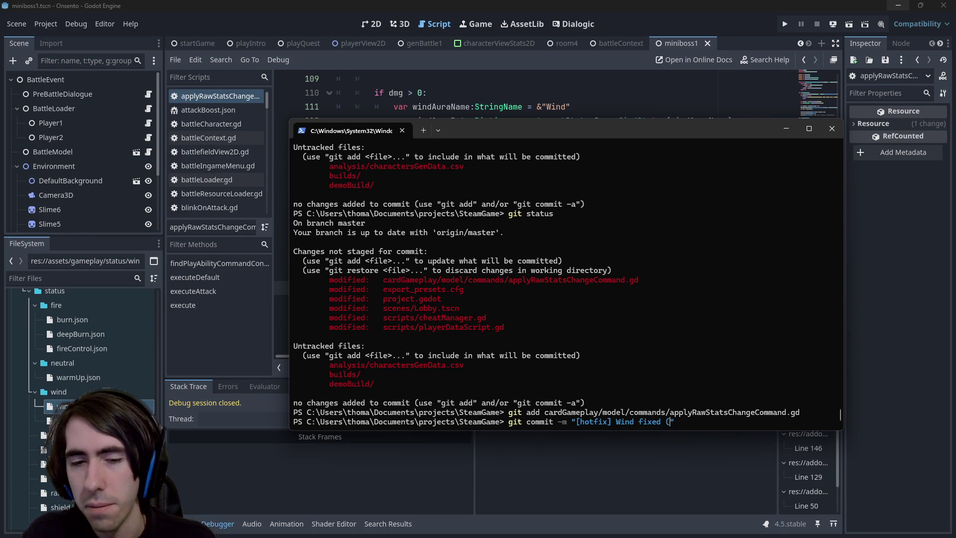
pyautogui.write('not removed any')
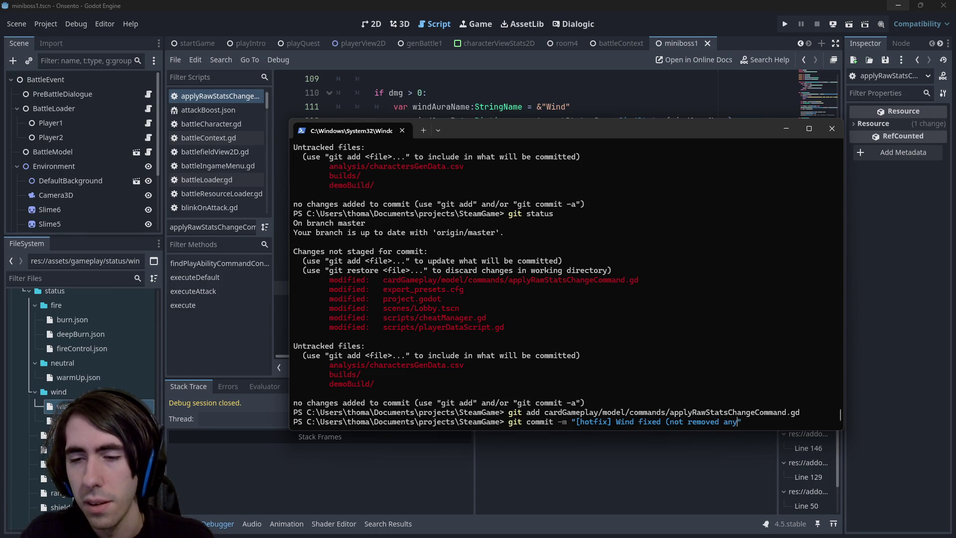
pyautogui.write('more when dmg =')
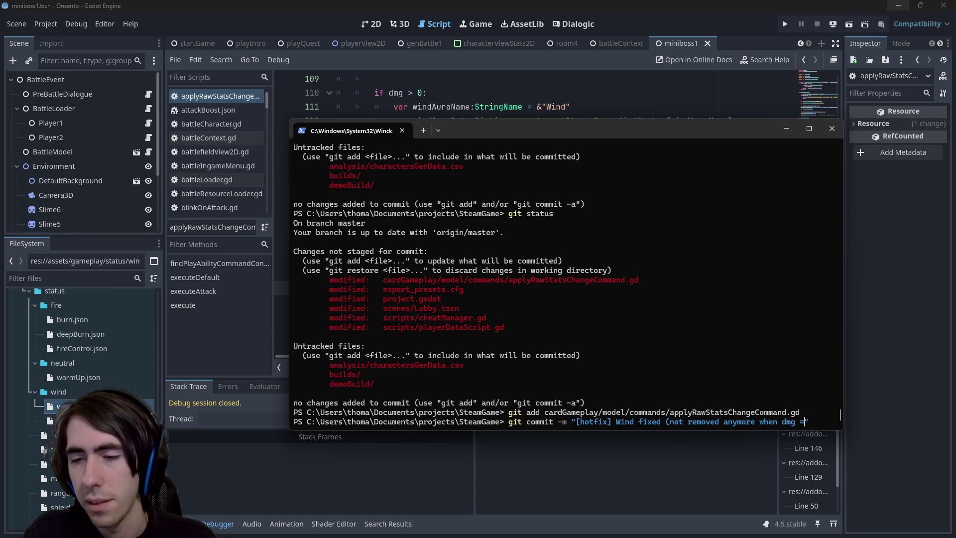
pyautogui.write('= 0)')
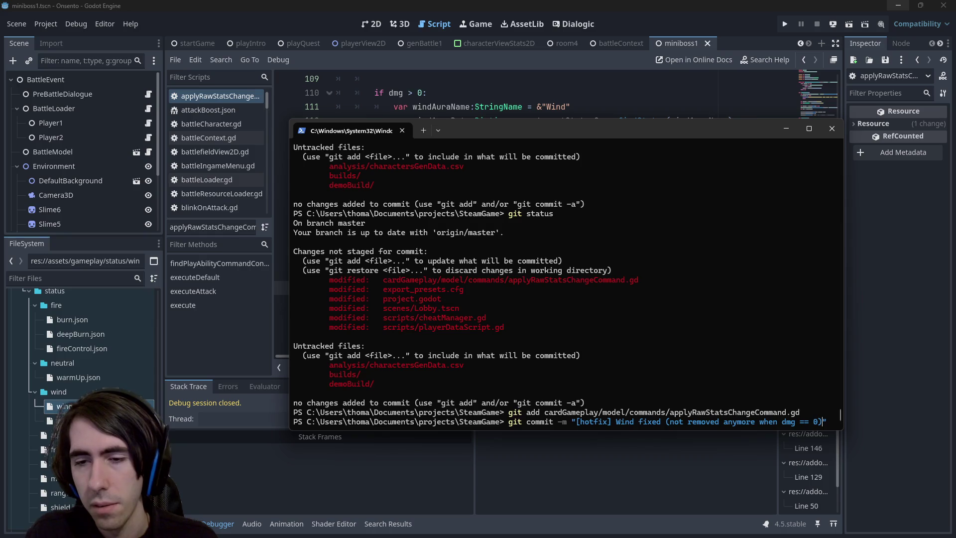
pyautogui.press('Return')
pyautogui.write('git push')
pyautogui.press('Return')
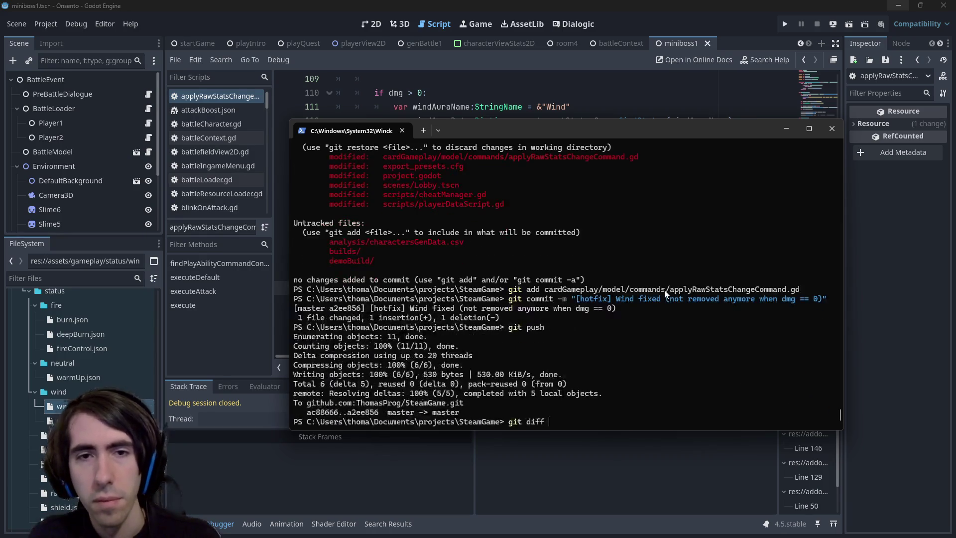
# Review the git diff of scripts/playerDataScript.gd, then go back to the Godot script editor
pyautogui.write('git')
pyautogui.press('BackSpace')
pyautogui.press('BackSpace')
pyautogui.press('BackSpace')
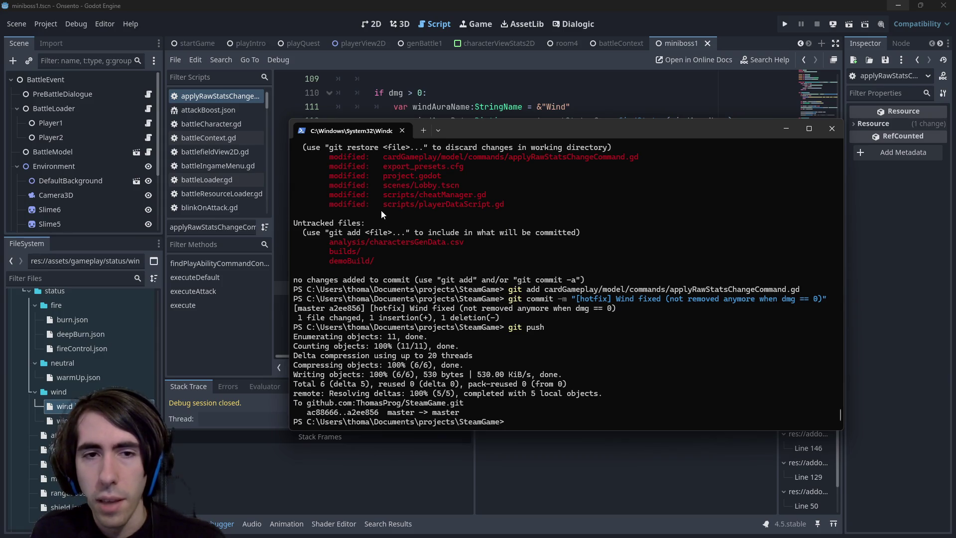
pyautogui.moveTo(382, 204)
pyautogui.mouseDown()
pyautogui.moveTo(490, 195)
pyautogui.moveTo(503, 204)
pyautogui.mouseUp()
pyautogui.write('git di')
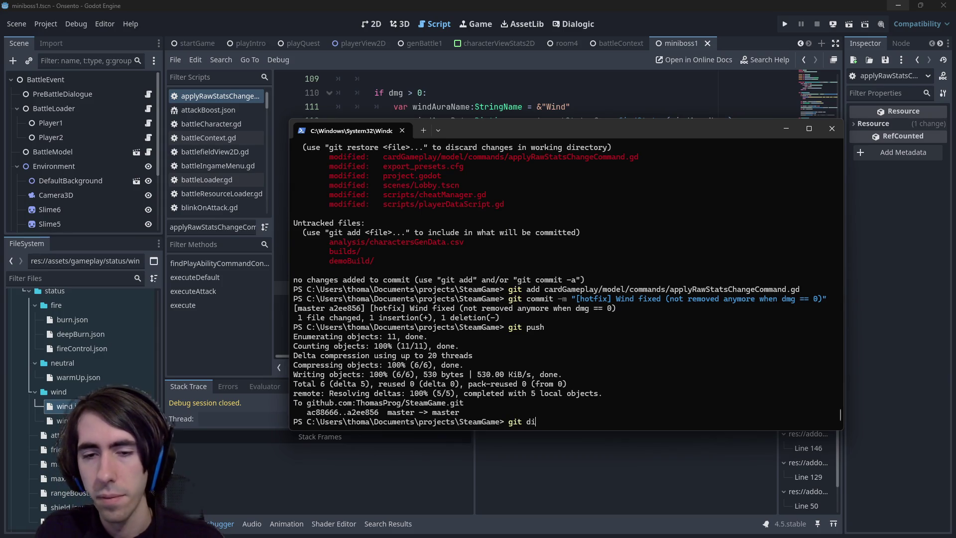
pyautogui.write('ff')
pyautogui.hotkey('ctrl', 'v')
pyautogui.press('Return')
pyautogui.press('q')
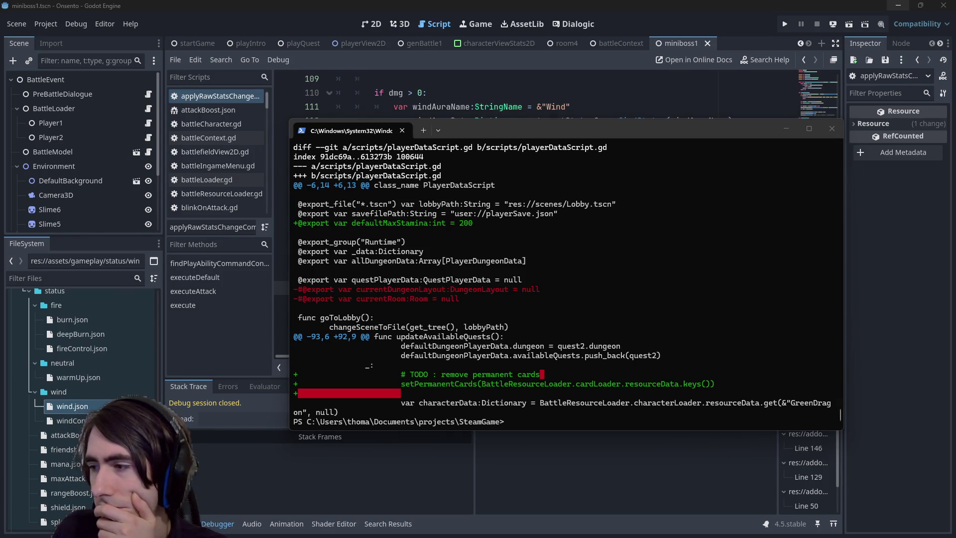
pyautogui.click(565, 273)
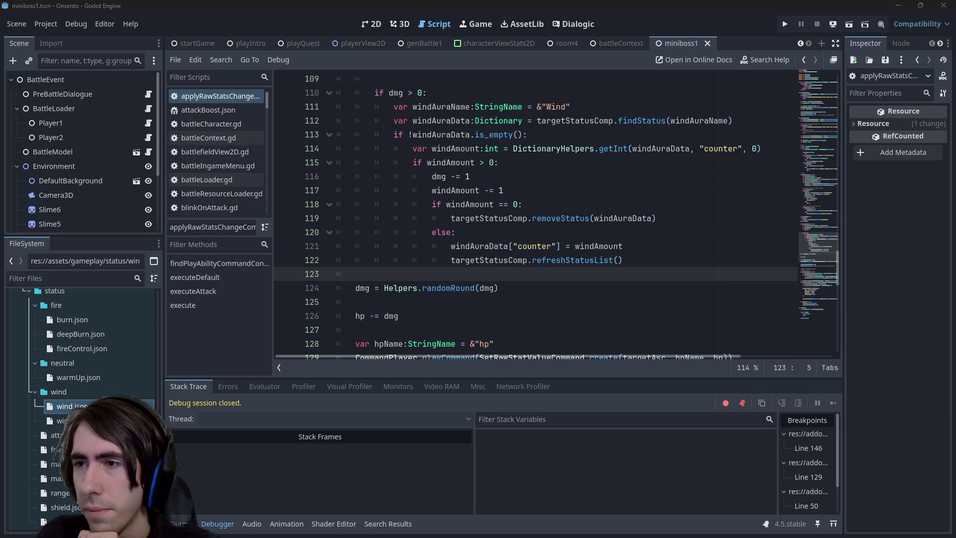
# Show the miniboss1 battle scene in the 2D workspace, zoomed out
pyautogui.click(370, 26)
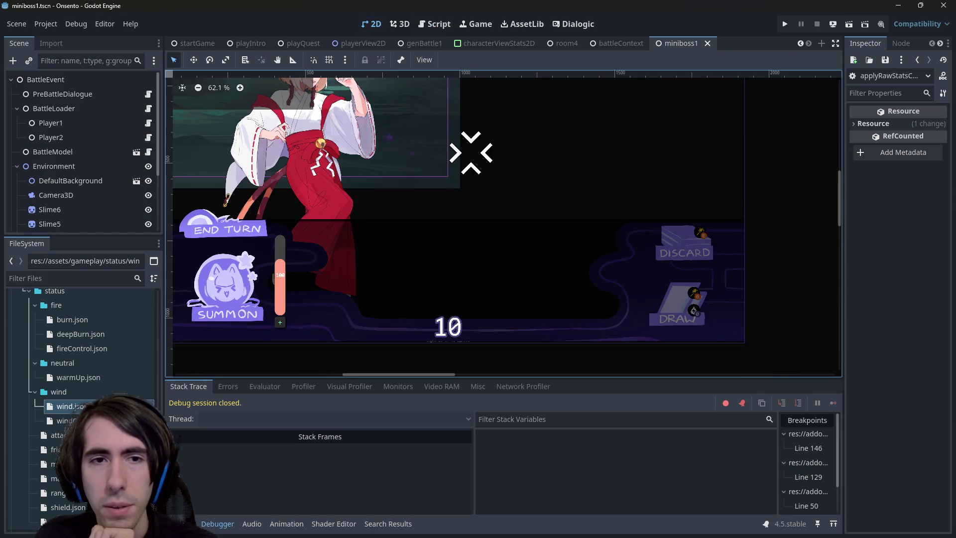
pyautogui.scroll(-3, 458, 243)
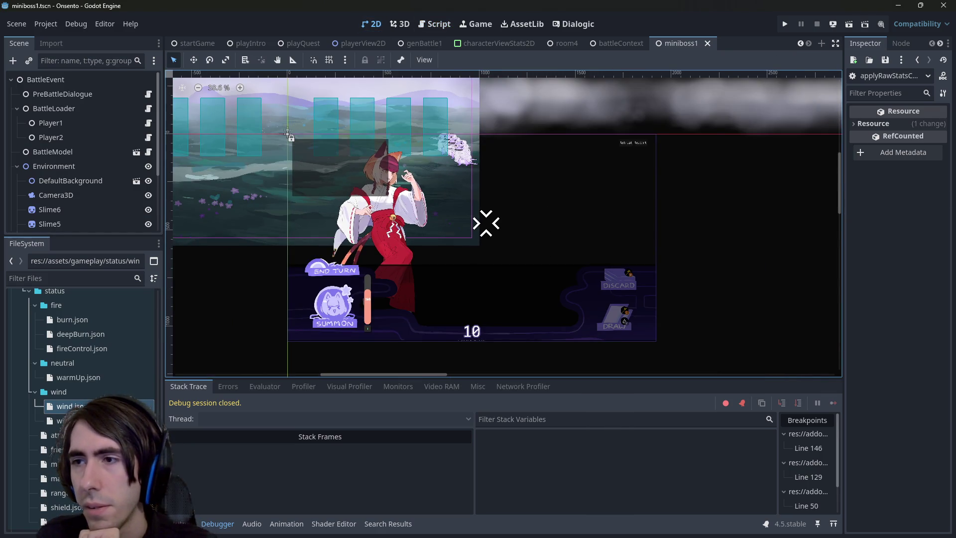